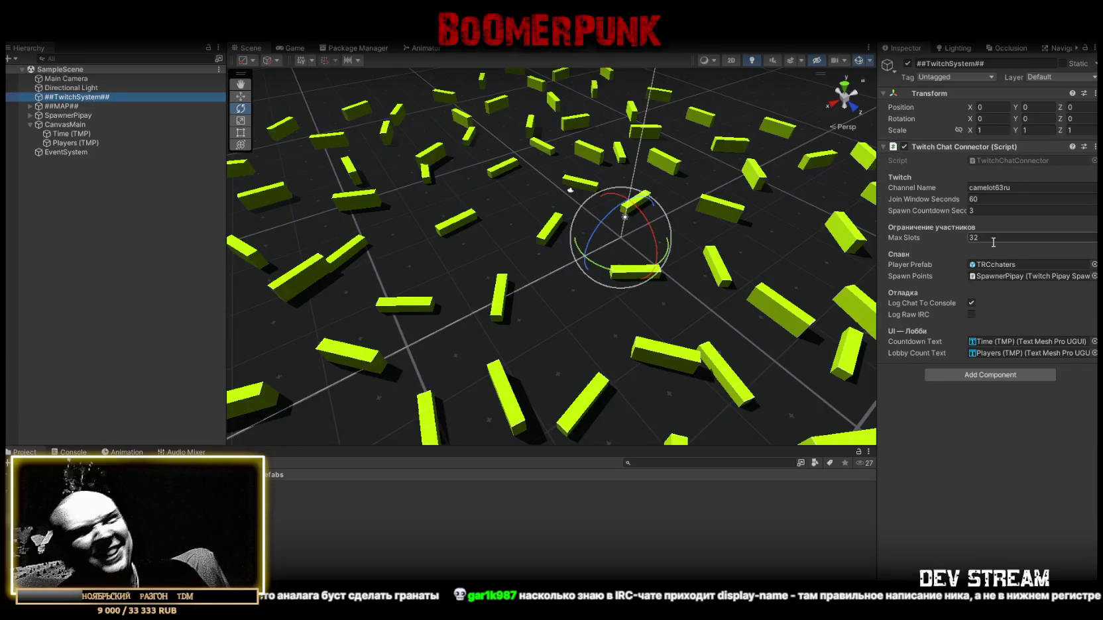
Widen the Time (TMP) counter text to 1200 in the Game view and save the scene.
click(69, 134)
click(292, 49)
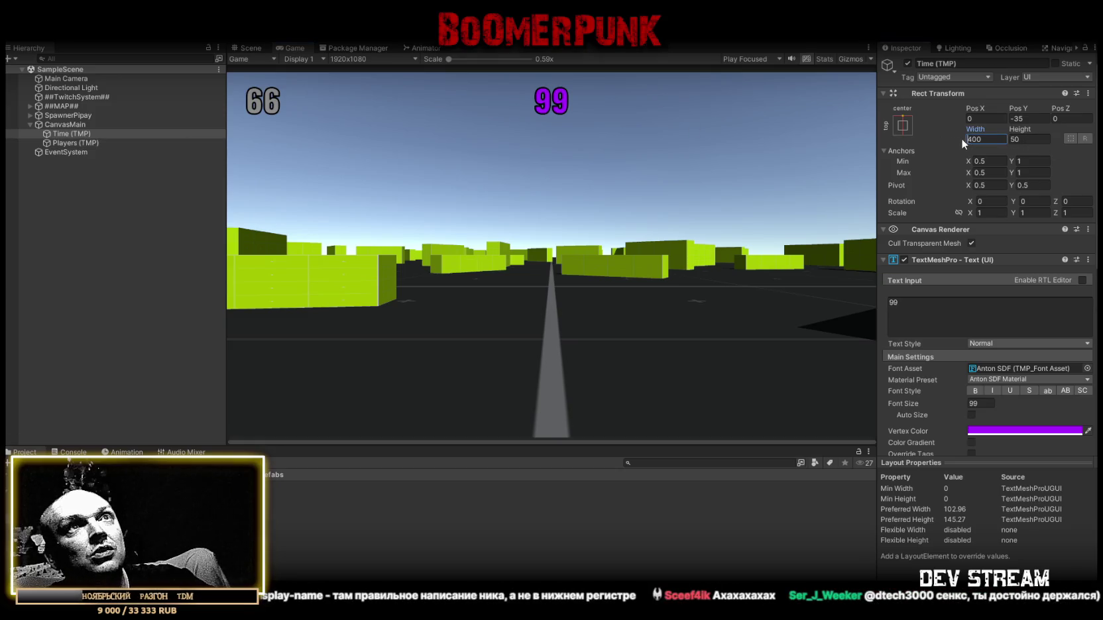
text(0)
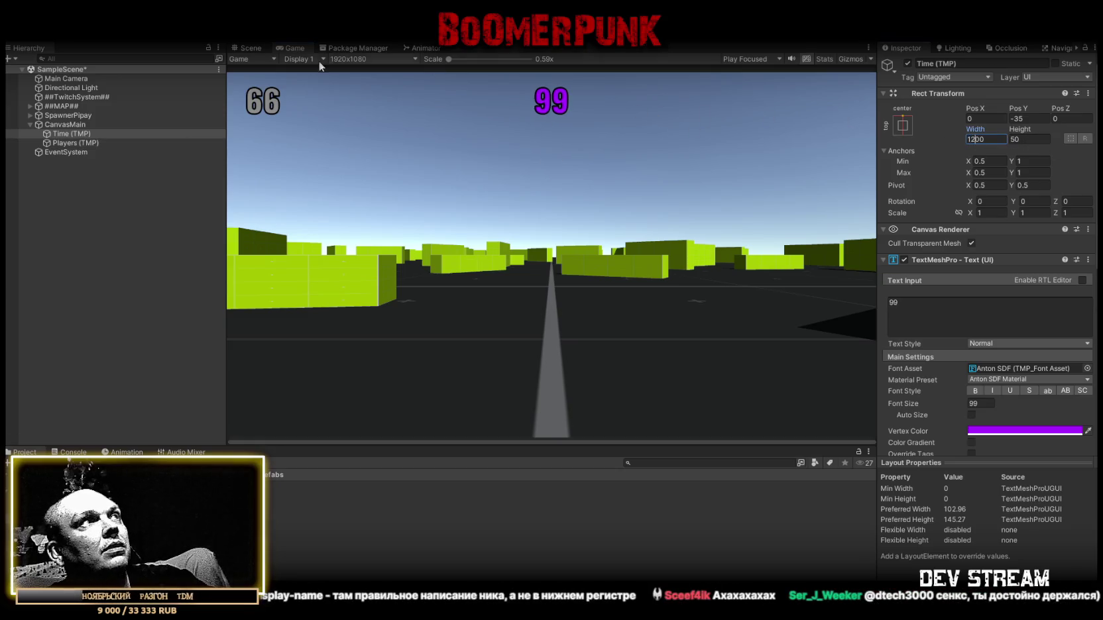
key(ctrl+s)
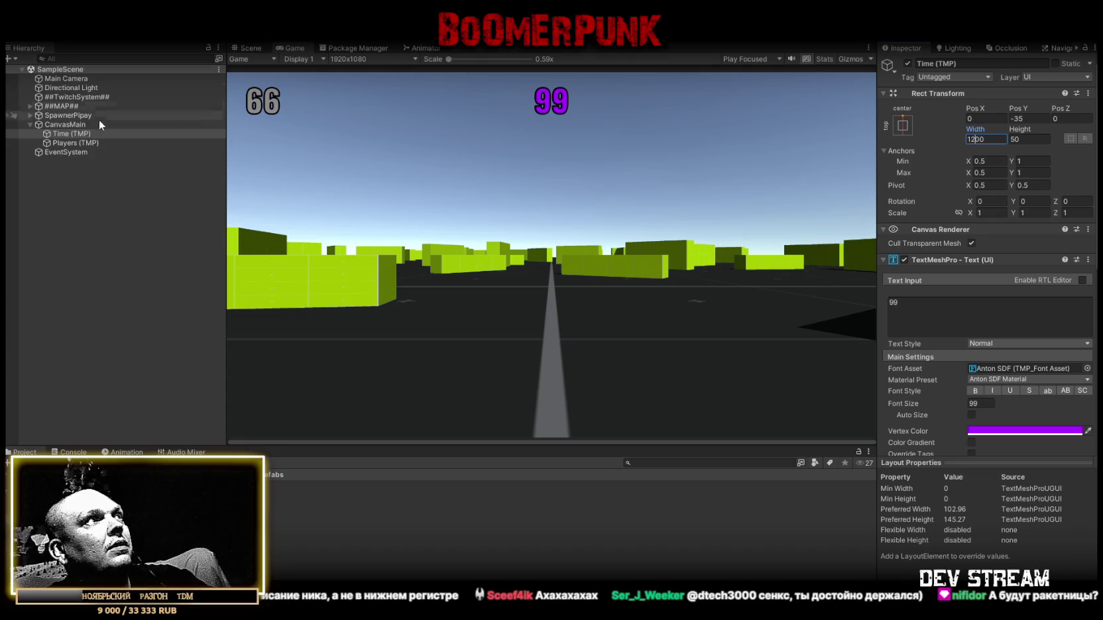
click(66, 134)
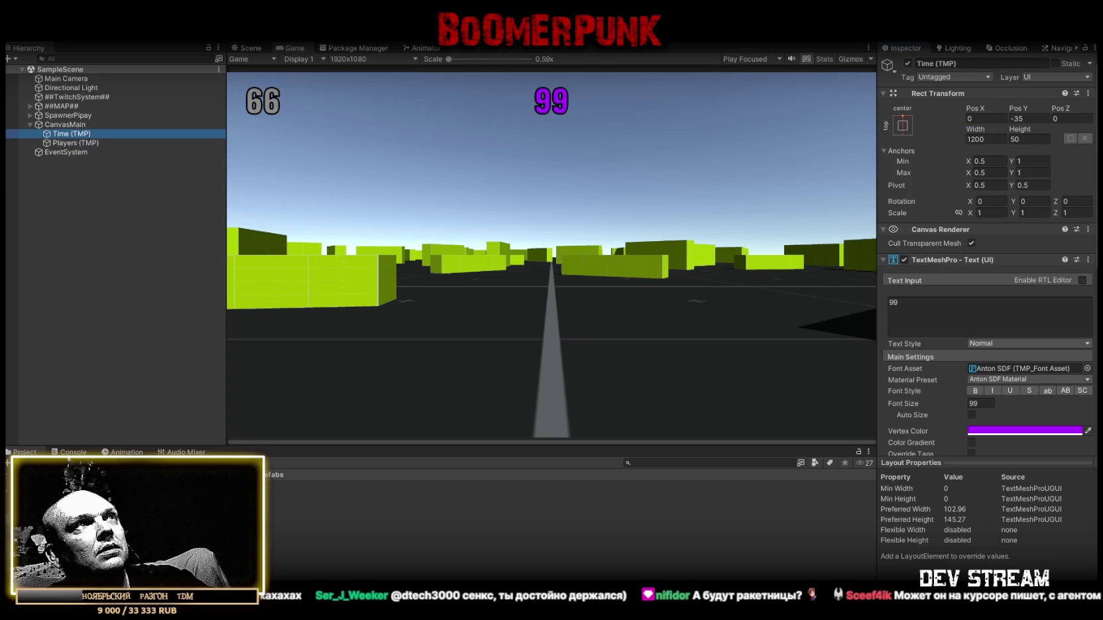
Add a Delayed Destroy script component to the Time (TMP) counter by searching 'dest'.
scroll(975, 362, down, 6)
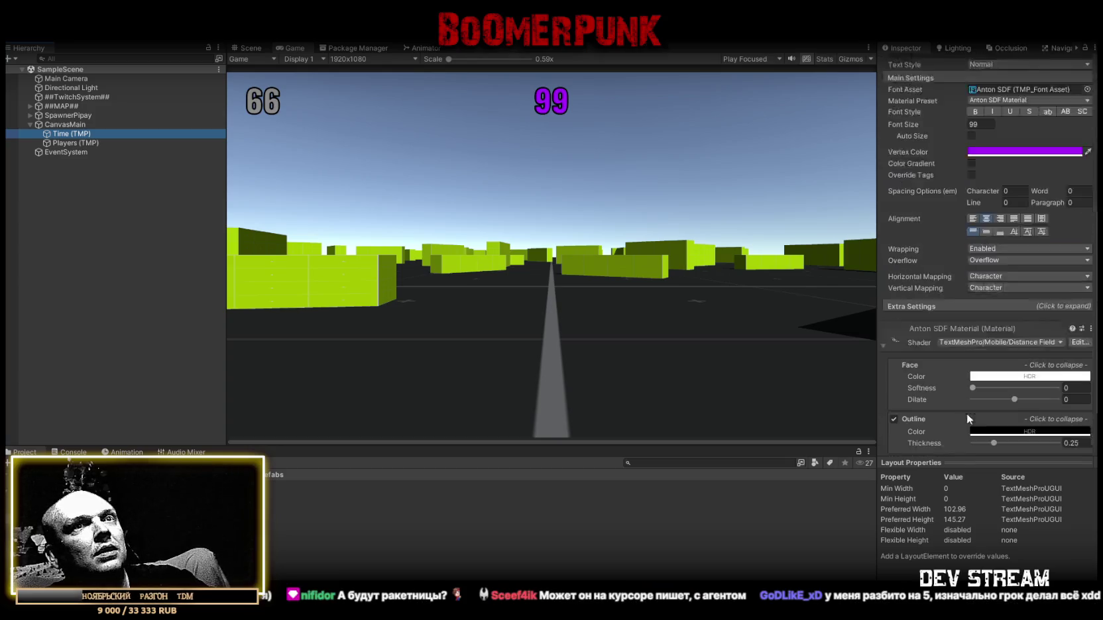
click(988, 442)
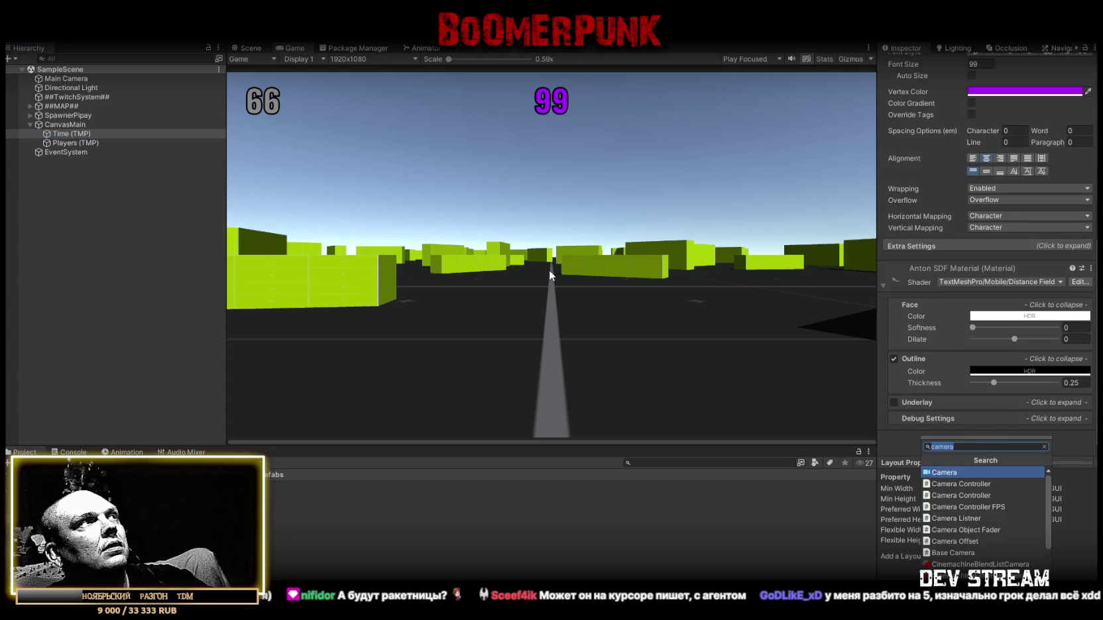
click(75, 133)
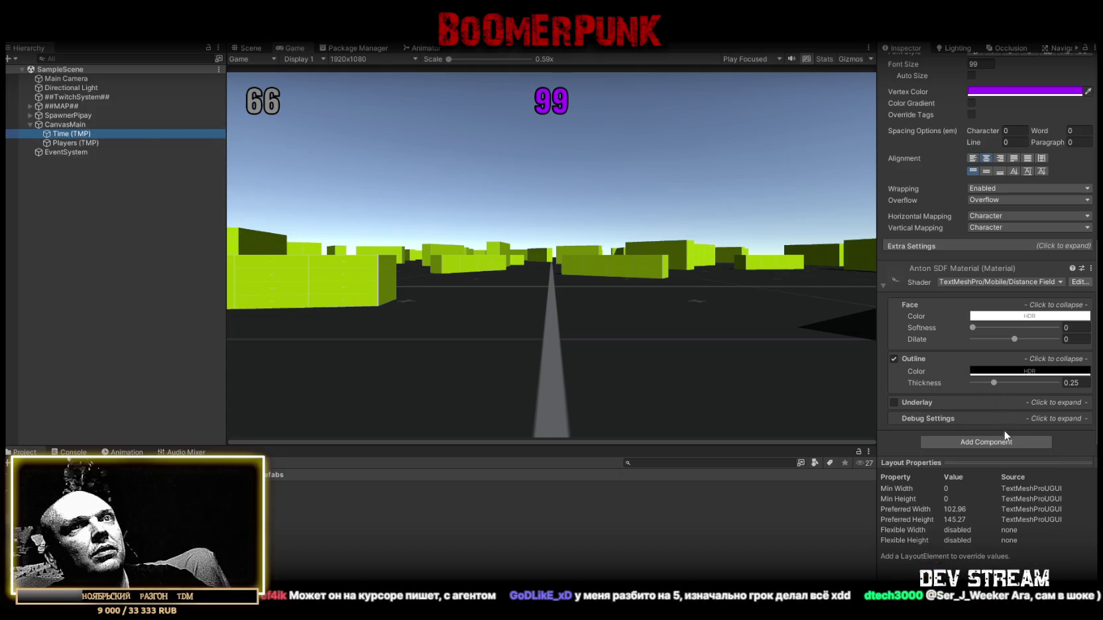
click(979, 442)
text(вуые)
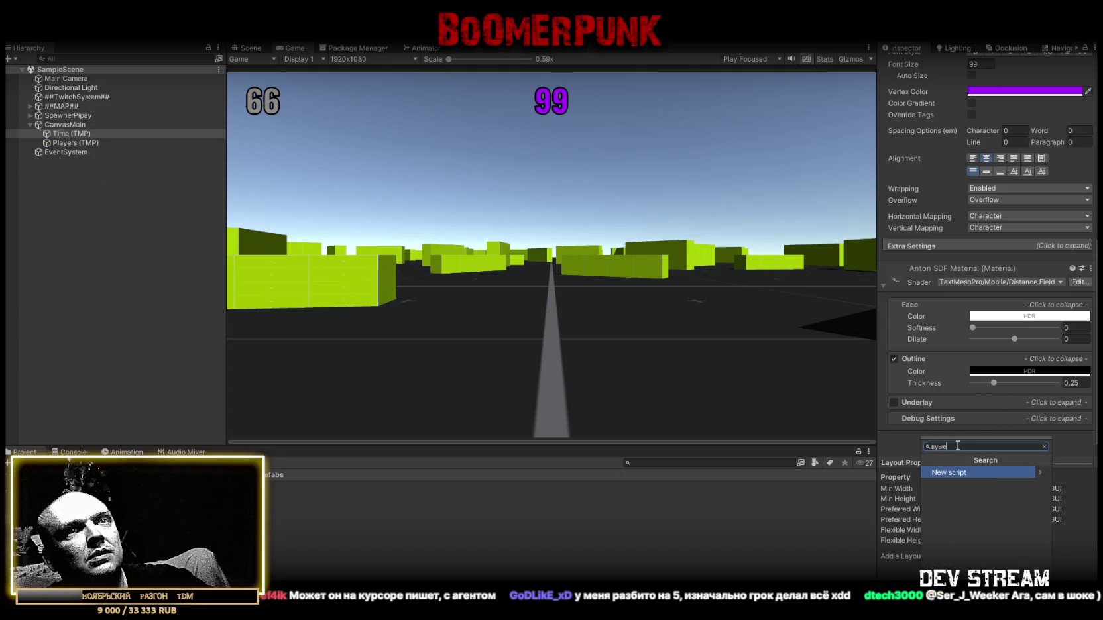
text(dest)
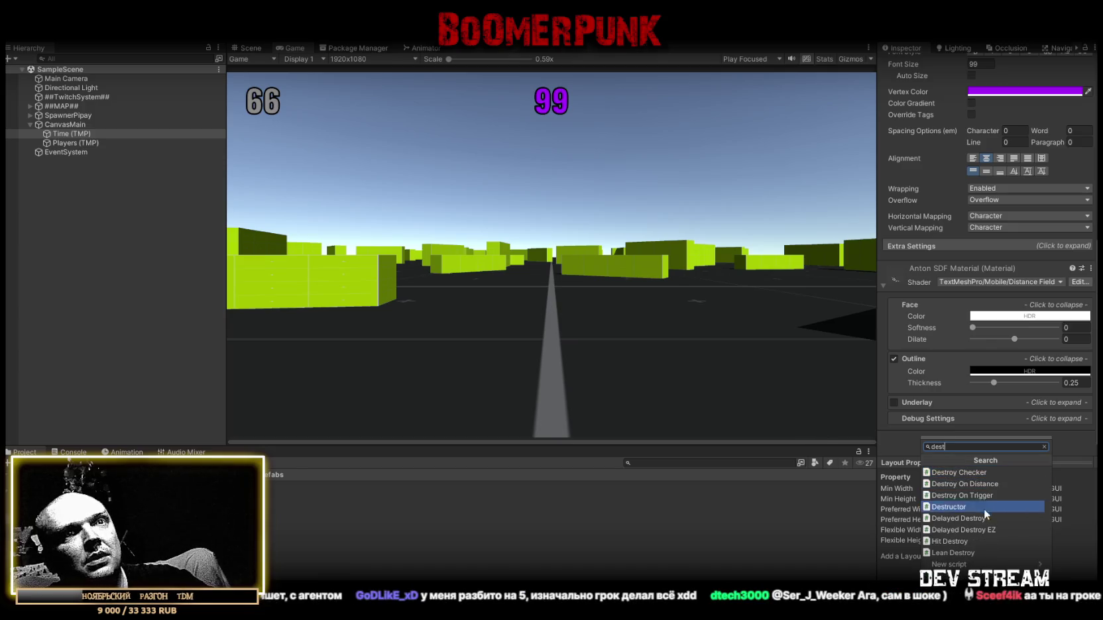
click(975, 518)
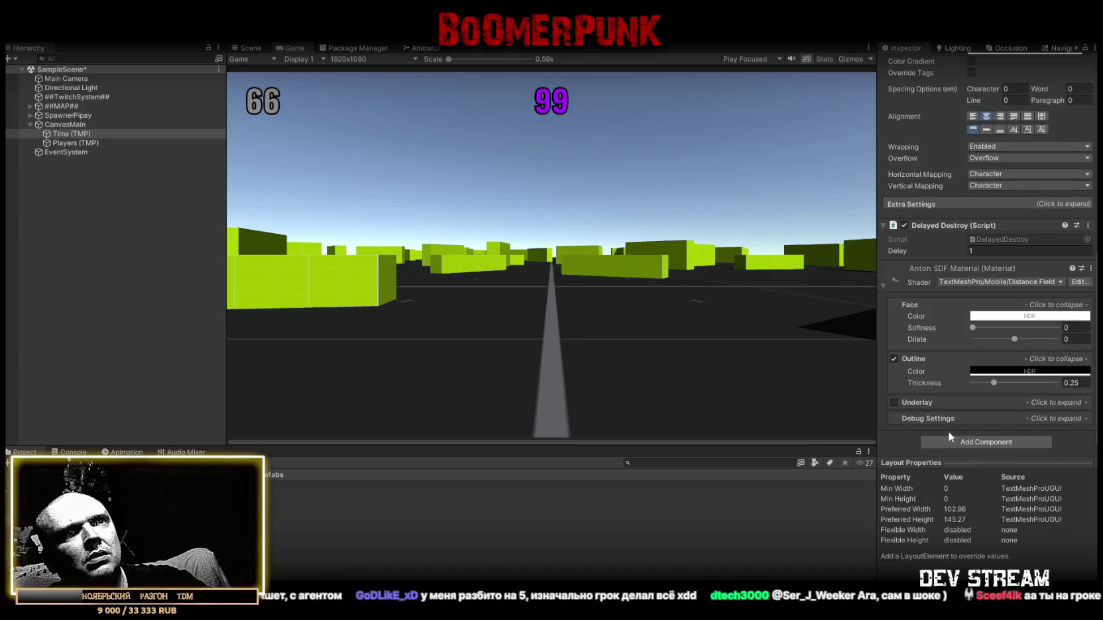
scroll(968, 265, up, 1)
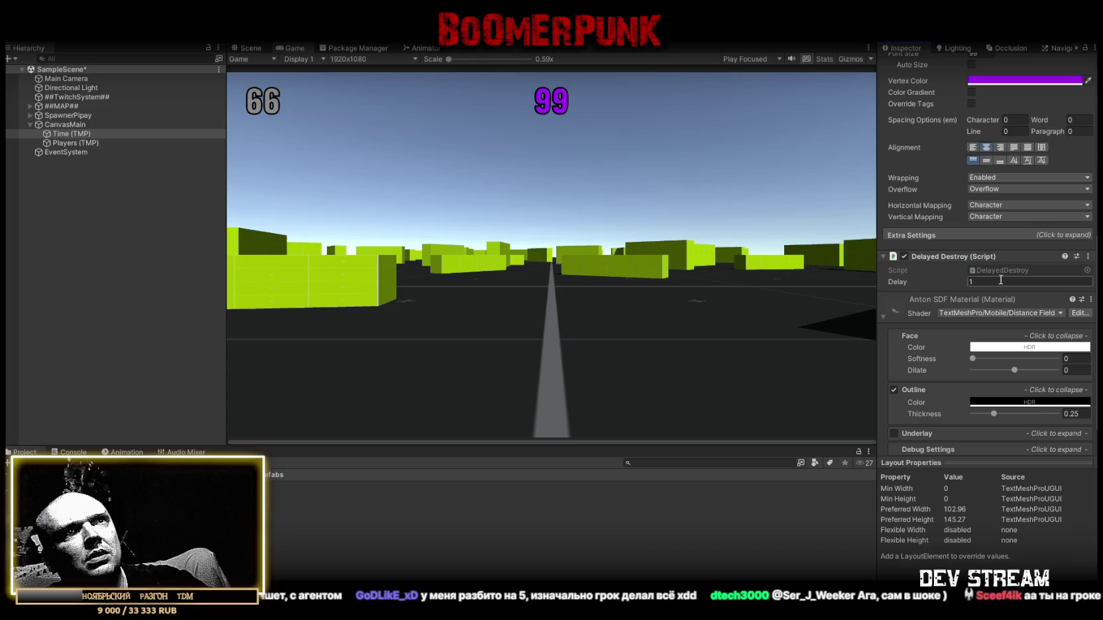
click(884, 314)
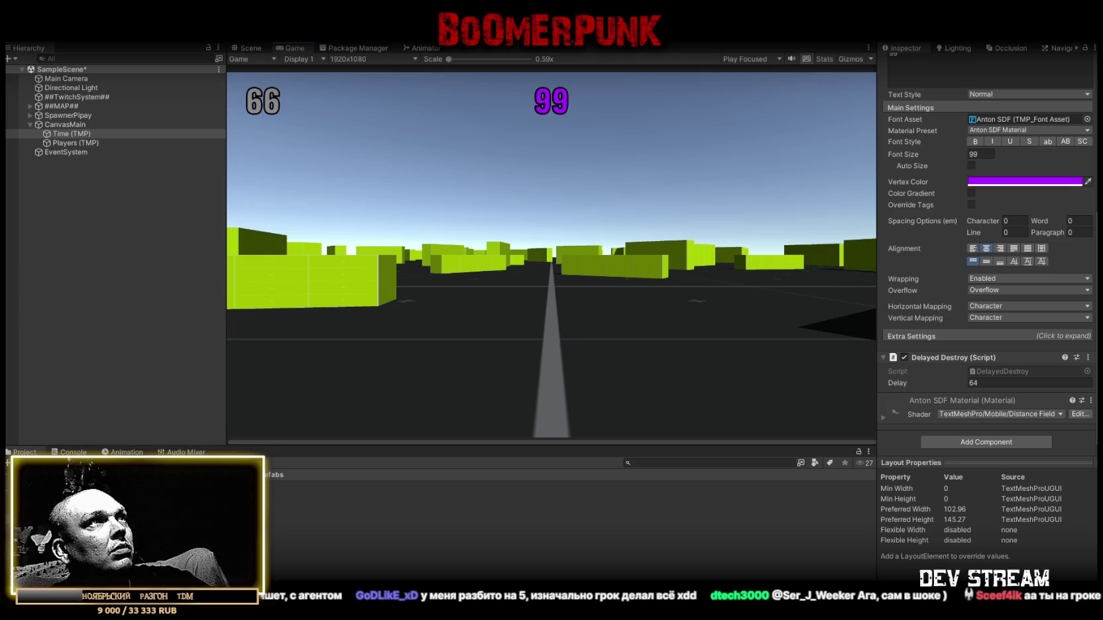
Maximize the Game view and enter play mode to watch the 19 / 32 player match.
double_click(294, 49)
key(ctrl+p)
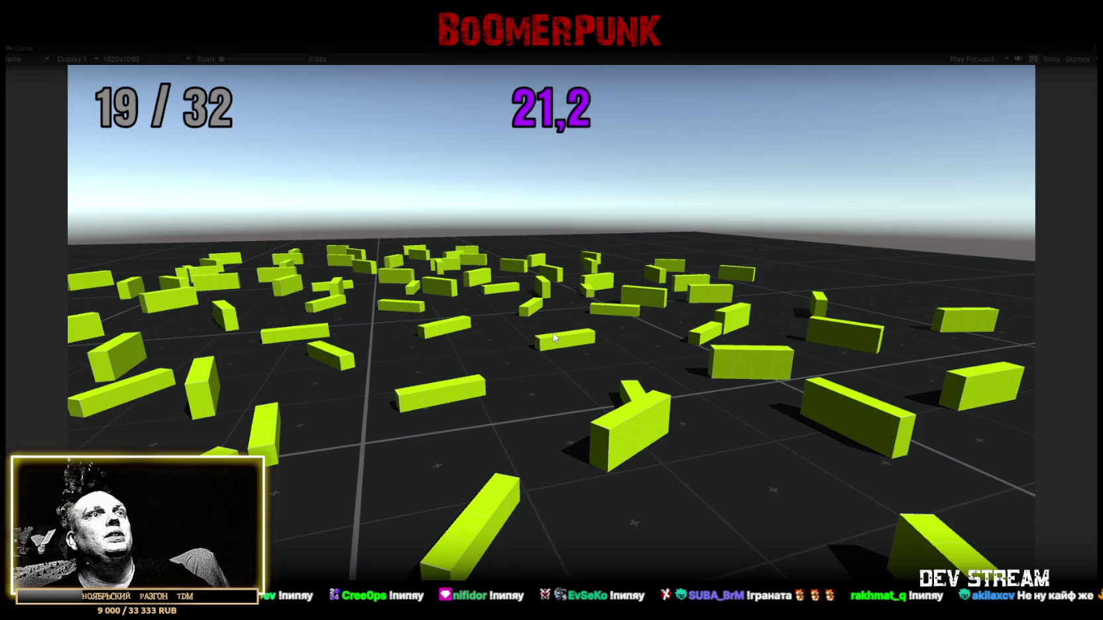
click(637, 342)
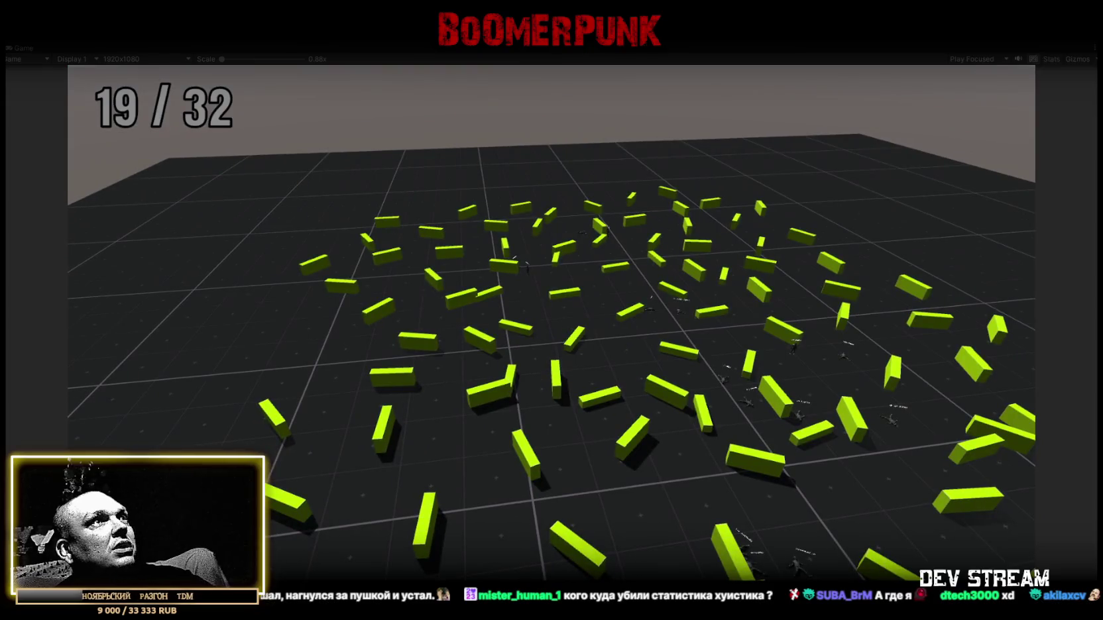
Restore the normal layout, select the spawned TwitchPlayer objects and expand their AI Alerts settings.
double_click(27, 49)
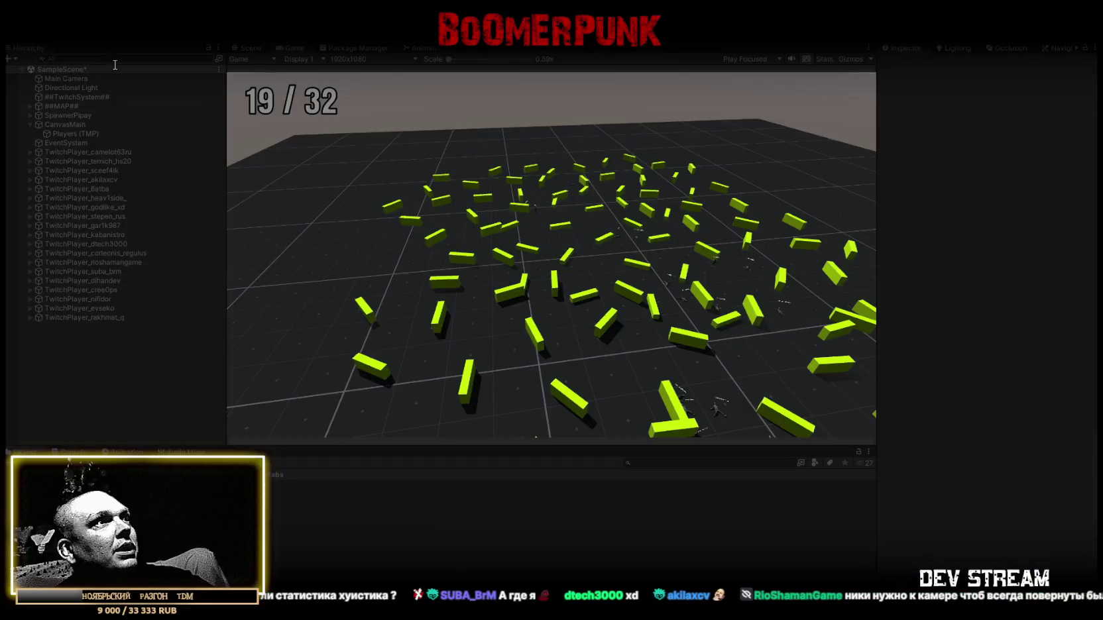
click(110, 152)
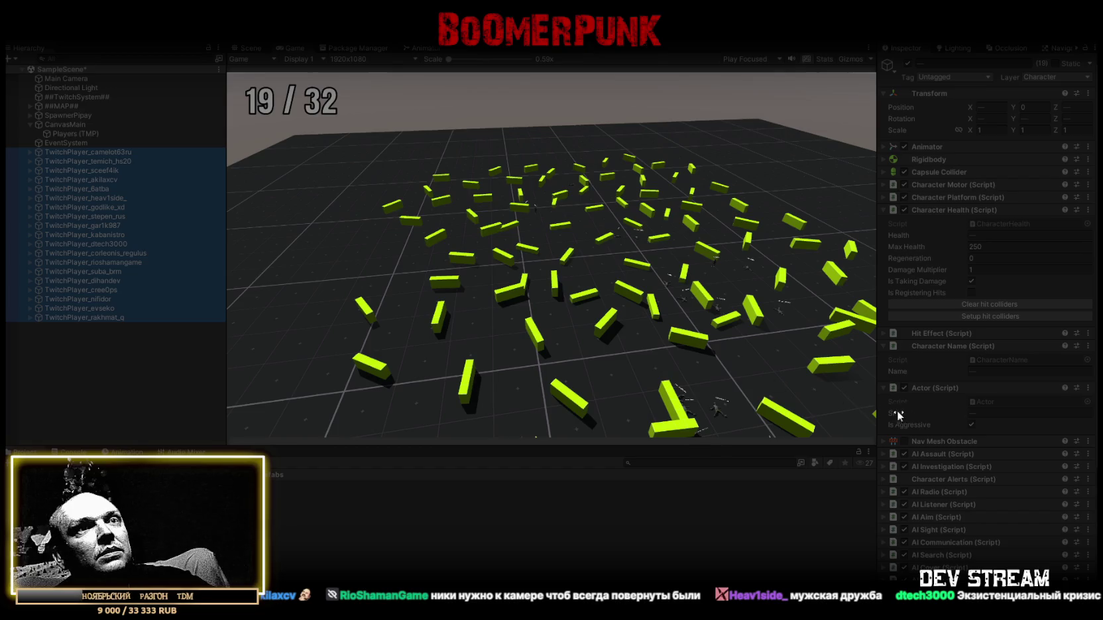
scroll(940, 444, down, 5)
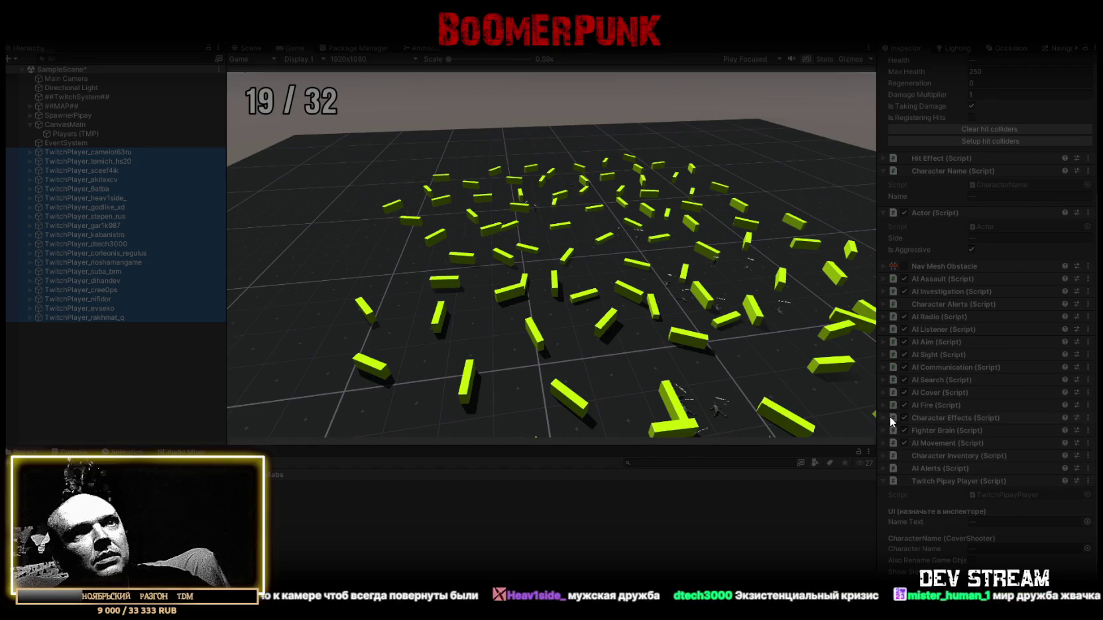
click(883, 469)
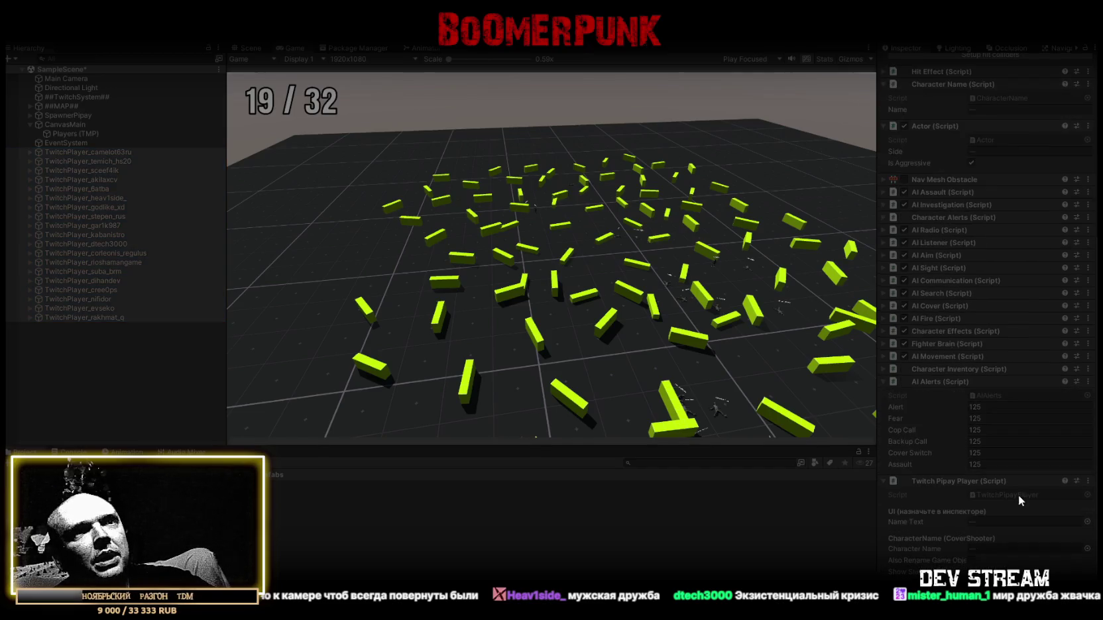
Set Alert, Fear, Cop Call, Backup Call, Cover Switch and Assault all to 999.
click(1008, 406)
text(999)
click(1003, 419)
text(999)
click(1001, 429)
text(999)
click(999, 442)
text(999)
click(999, 454)
text(999)
click(998, 464)
text(999)
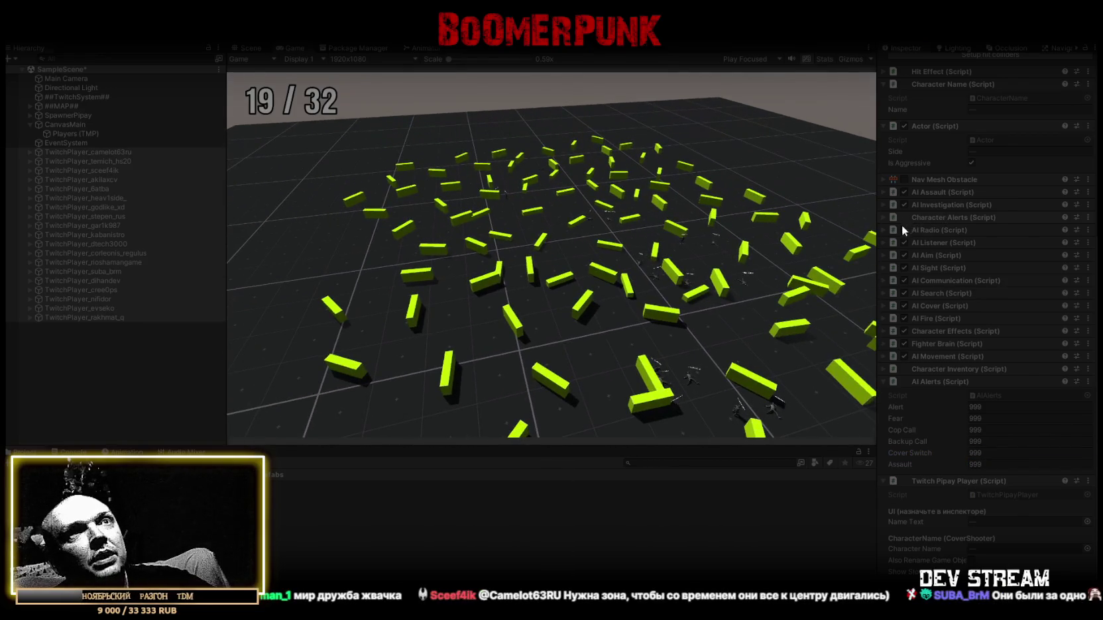
Set the AI Sight Distance to 999.
click(882, 267)
click(976, 293)
text(999)
key(Return)
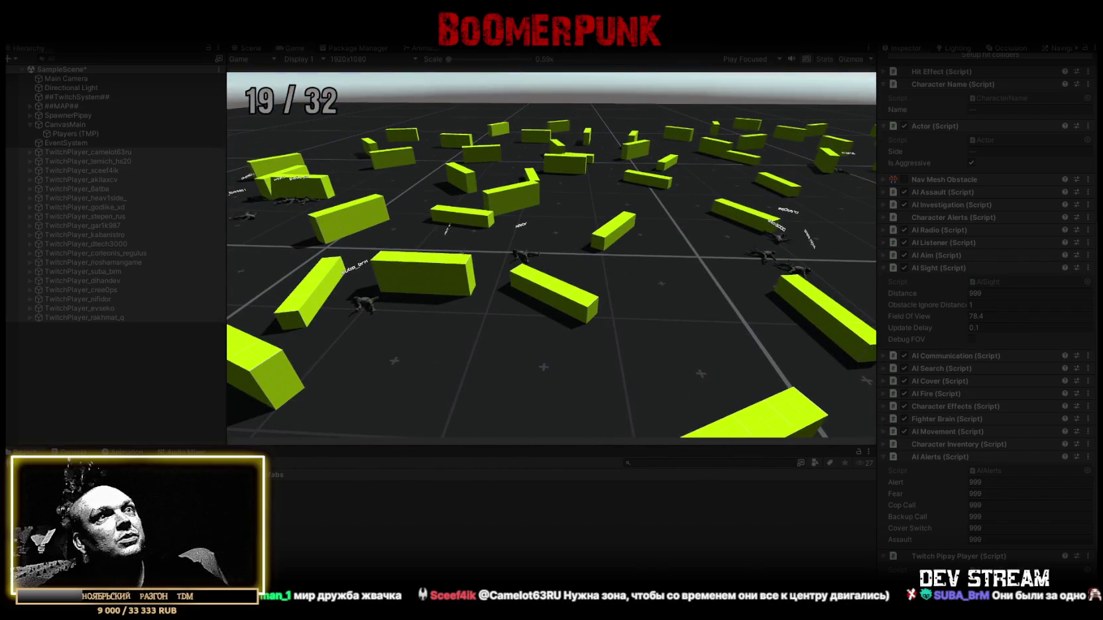
Stop play mode and select the TRCchaters player prefab.
key(ctrl+p)
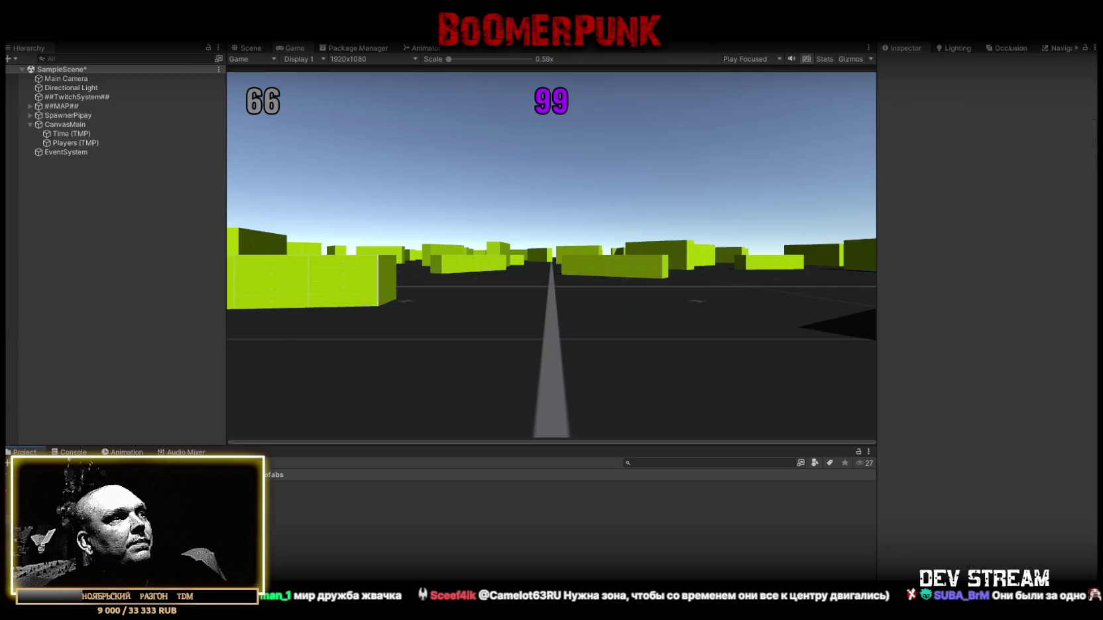
click(299, 486)
scroll(941, 308, down, 10)
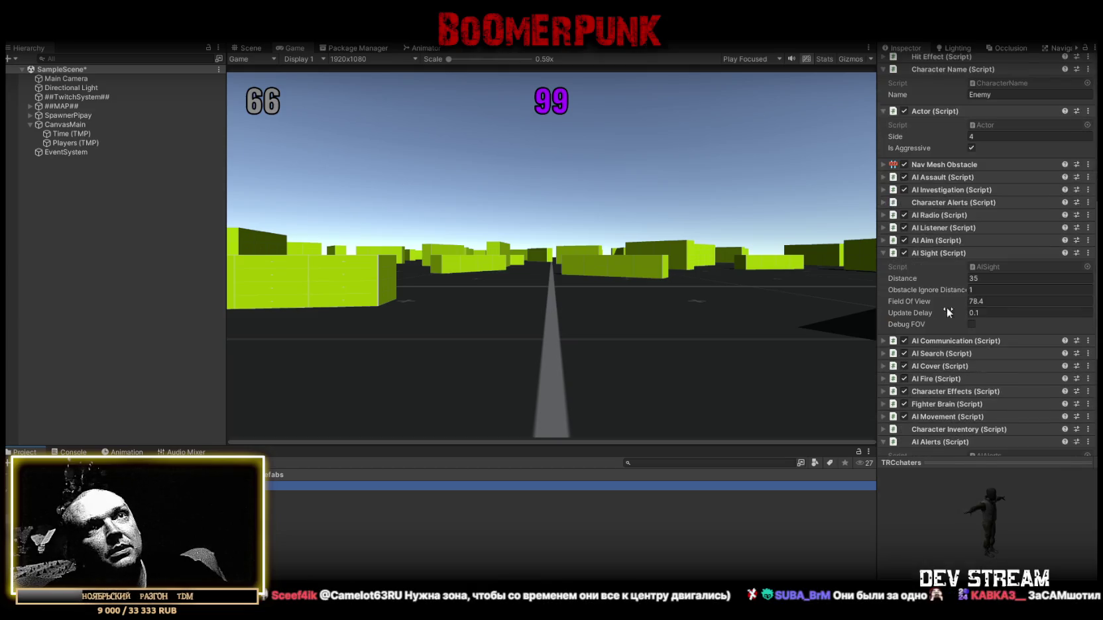
scroll(991, 196, up, 2)
Set the prefab's sight Distance and every AI Alerts value to 999.
click(995, 154)
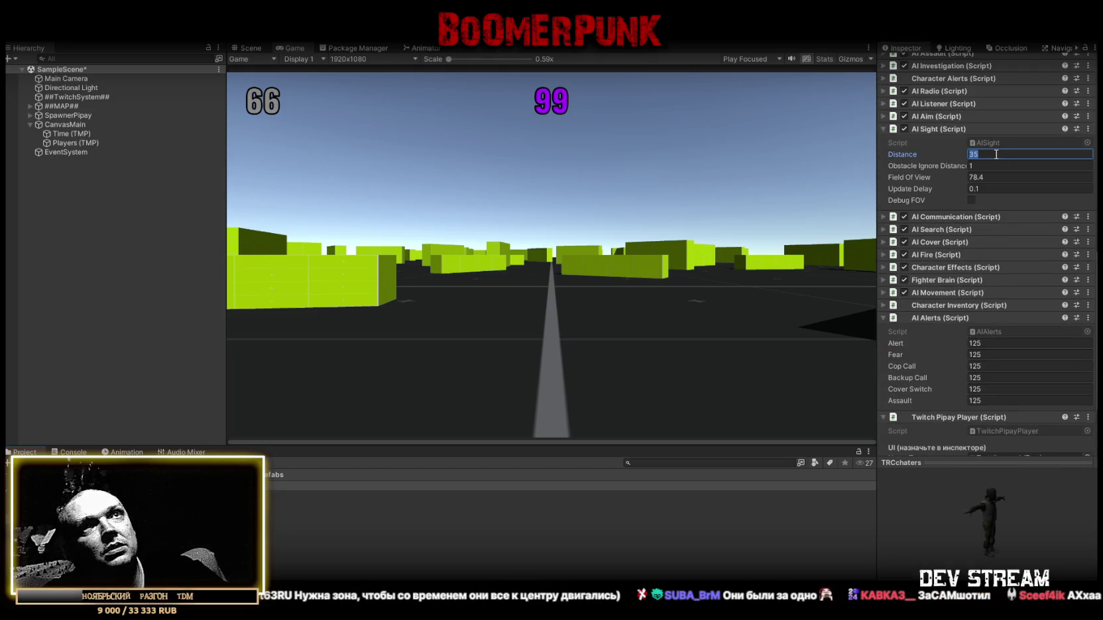
text(999)
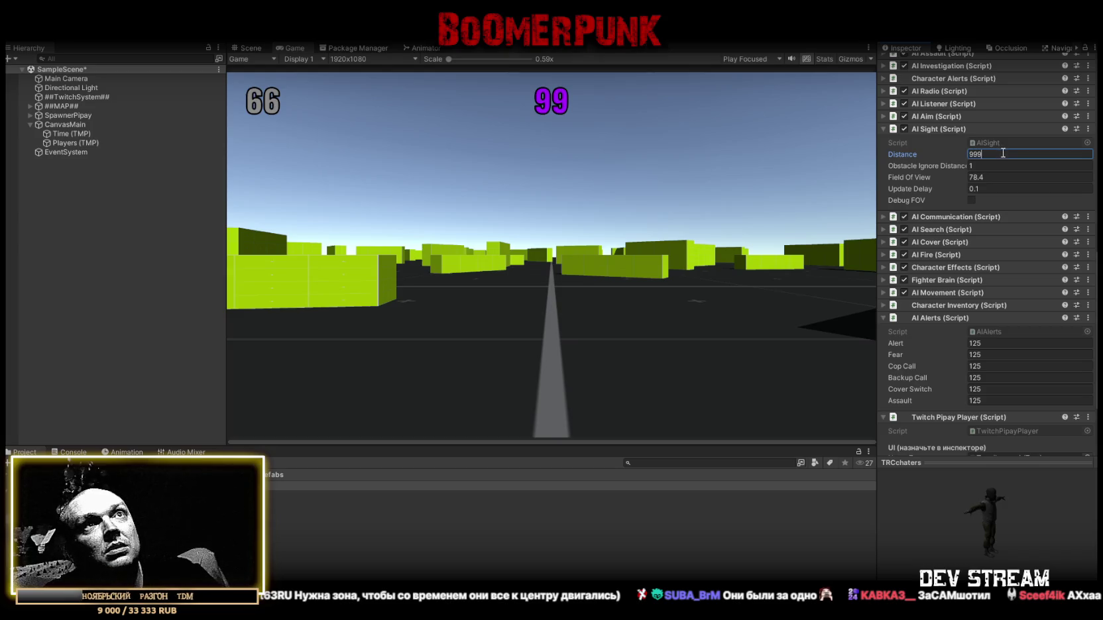
click(997, 344)
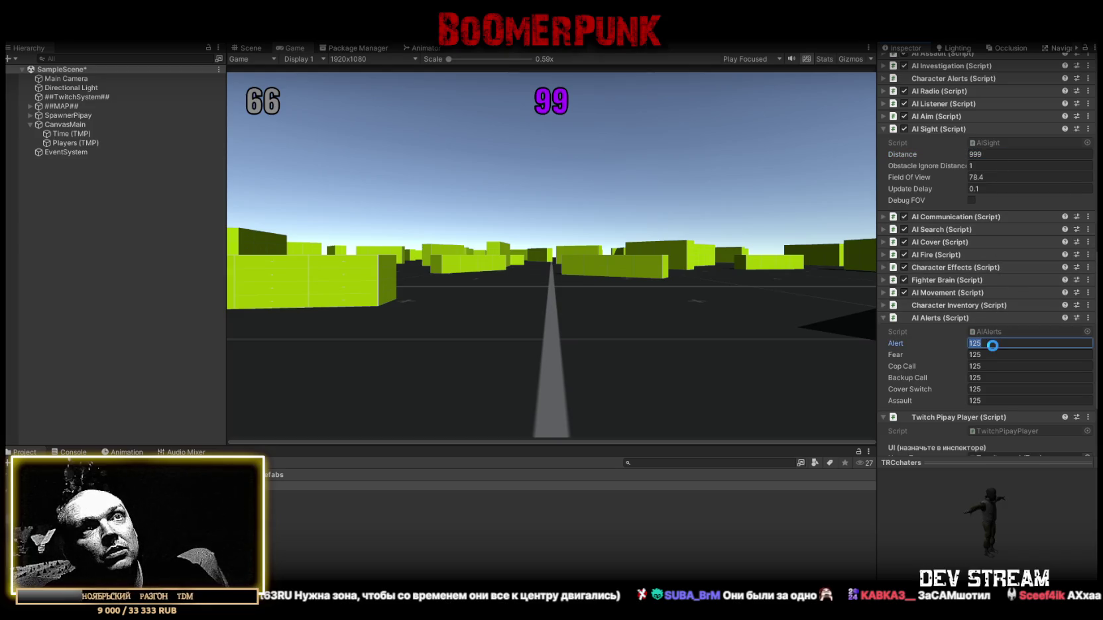
text(999)
click(990, 354)
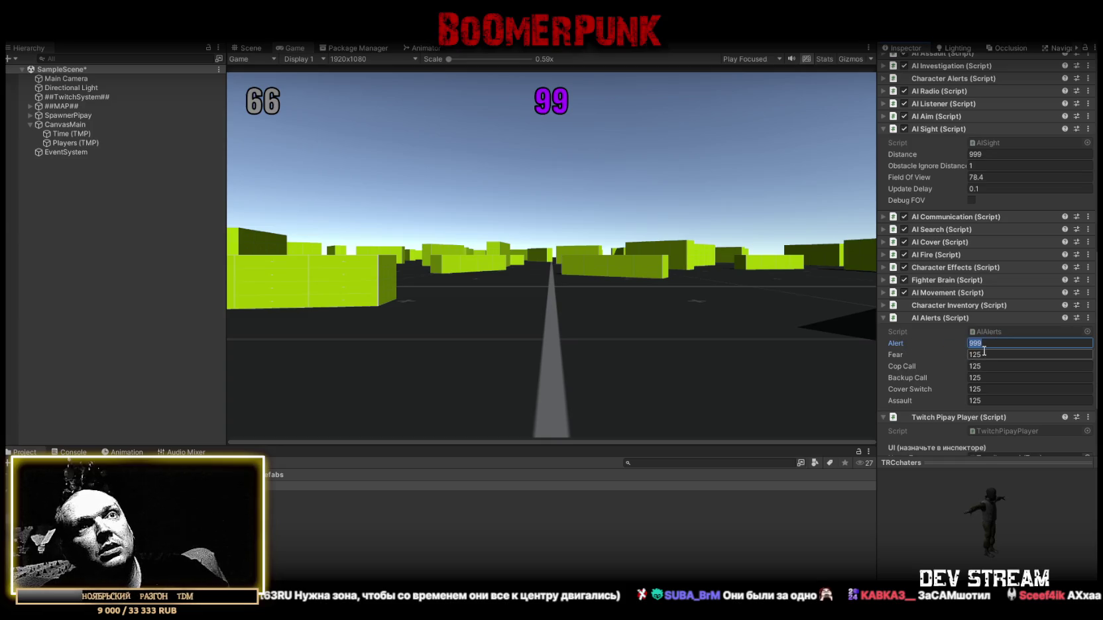
text(999)
click(982, 366)
text(999)
click(985, 378)
text(999)
click(979, 390)
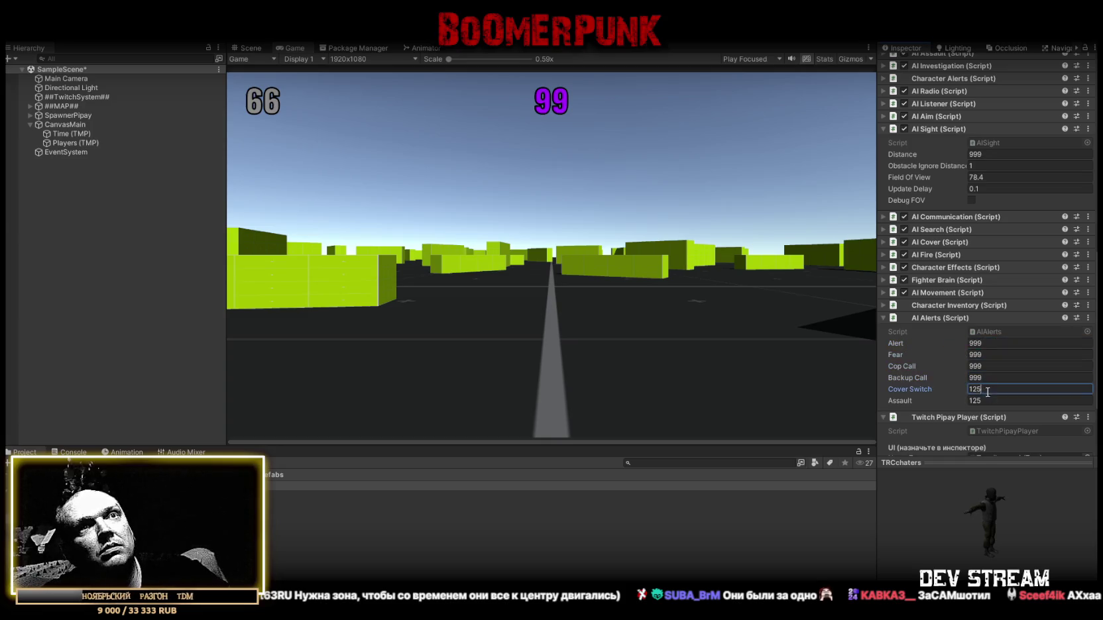
text(999)
click(987, 402)
text(999)
Set the prefab's AI Sight Field Of View to 90 and Update Delay to 0.25.
scroll(1038, 335, up, 2)
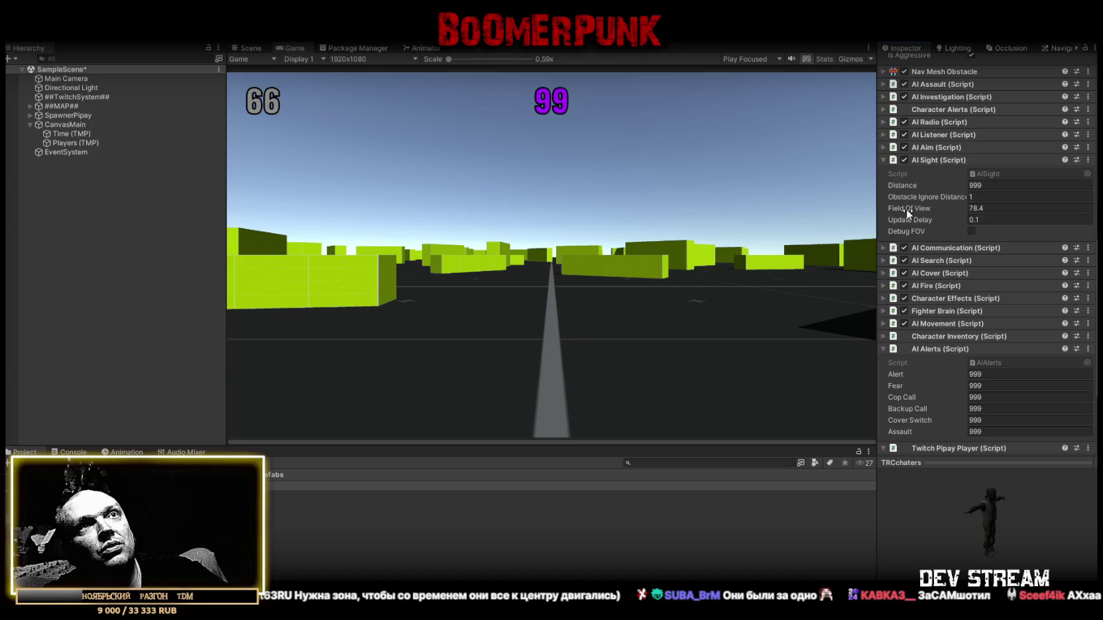
mouse_move(908, 212)
click(1012, 209)
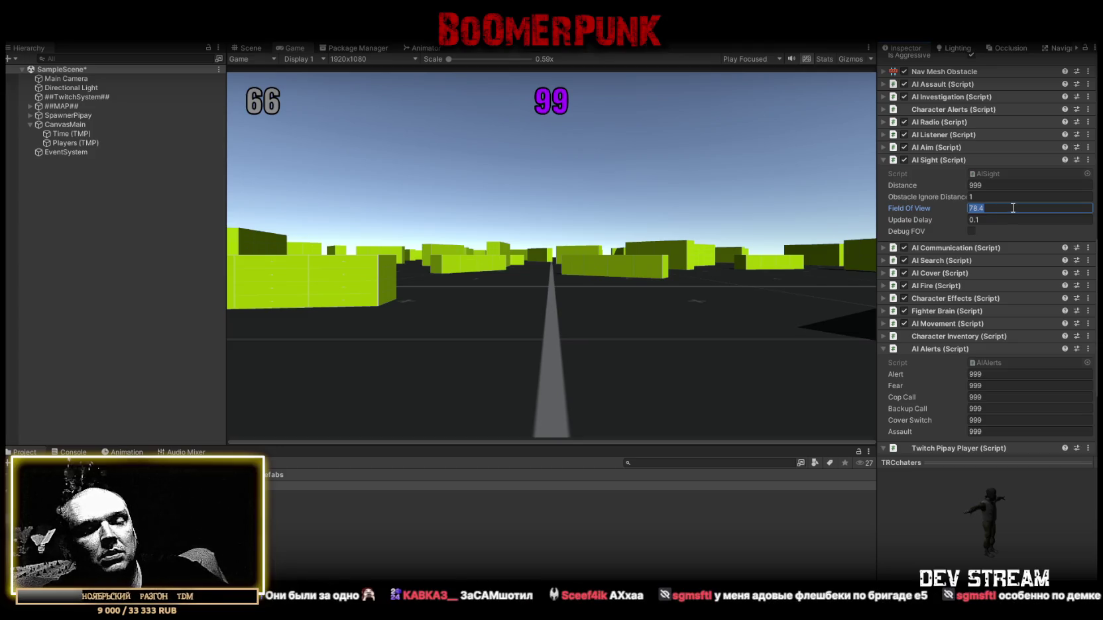
text(90)
key(Return)
click(1006, 219)
text(0.2)
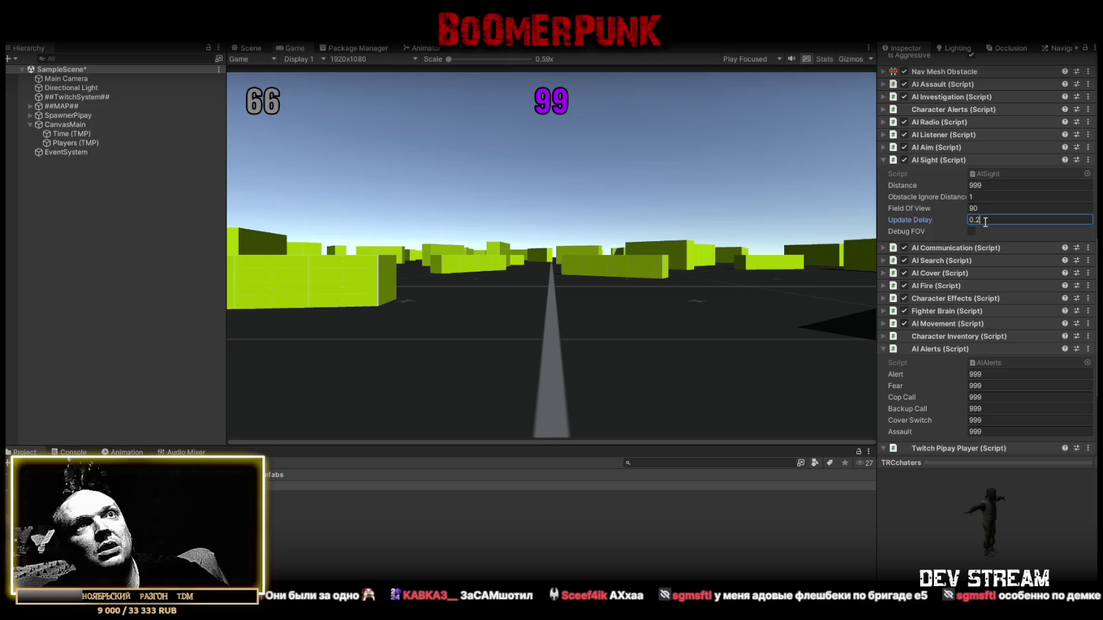
text(5)
key(Return)
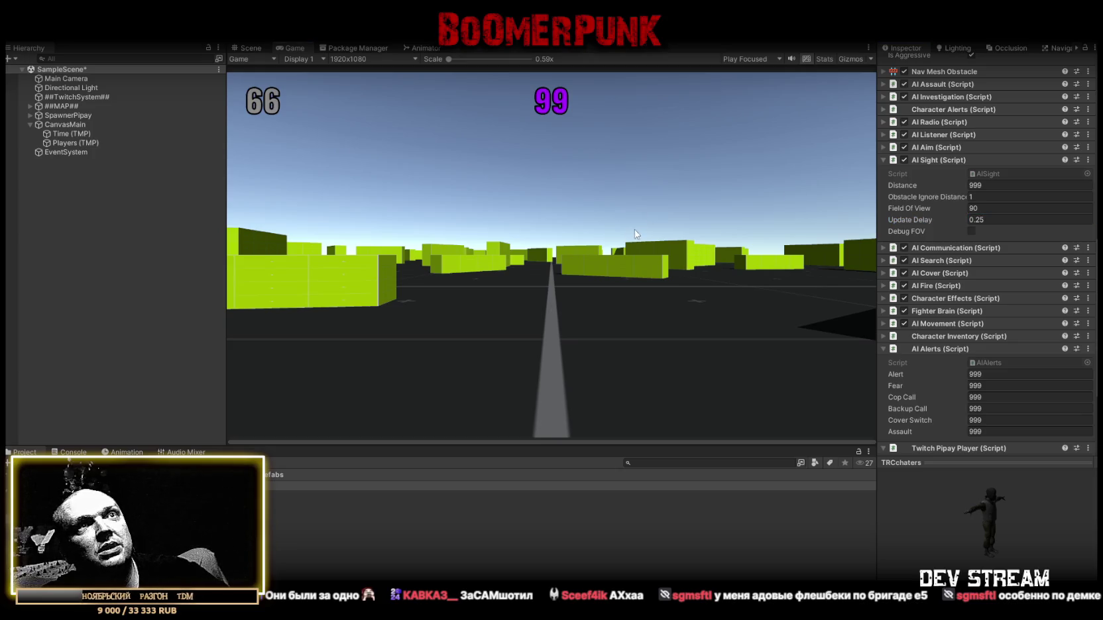
click(246, 48)
Orbit the Scene view camera over the arena's scattered green wall blocks.
mouse_move(597, 199)
mouse_down()
mouse_move(611, 163)
mouse_move(687, 124)
mouse_up()
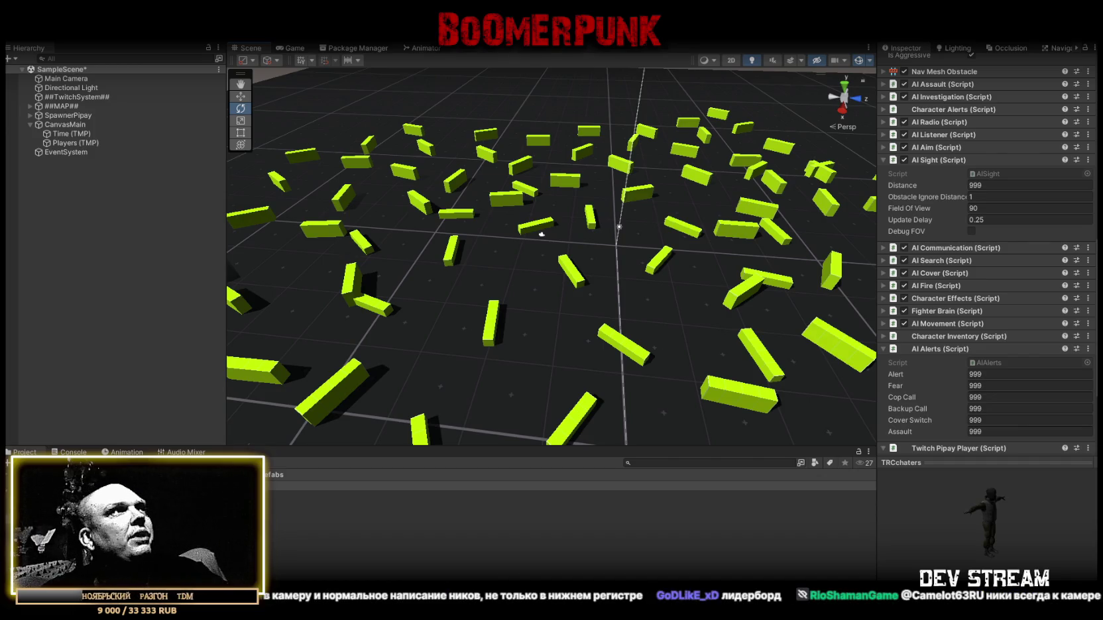
Open the TRCchaters prefab and frame its NAME text in a close front view.
double_click(298, 486)
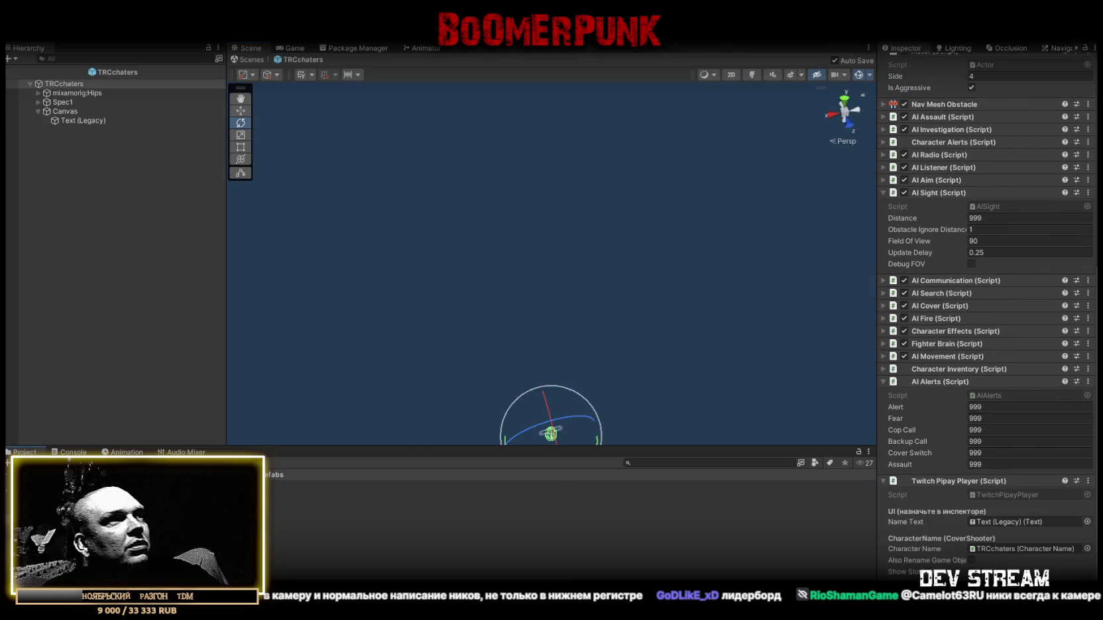
double_click(86, 121)
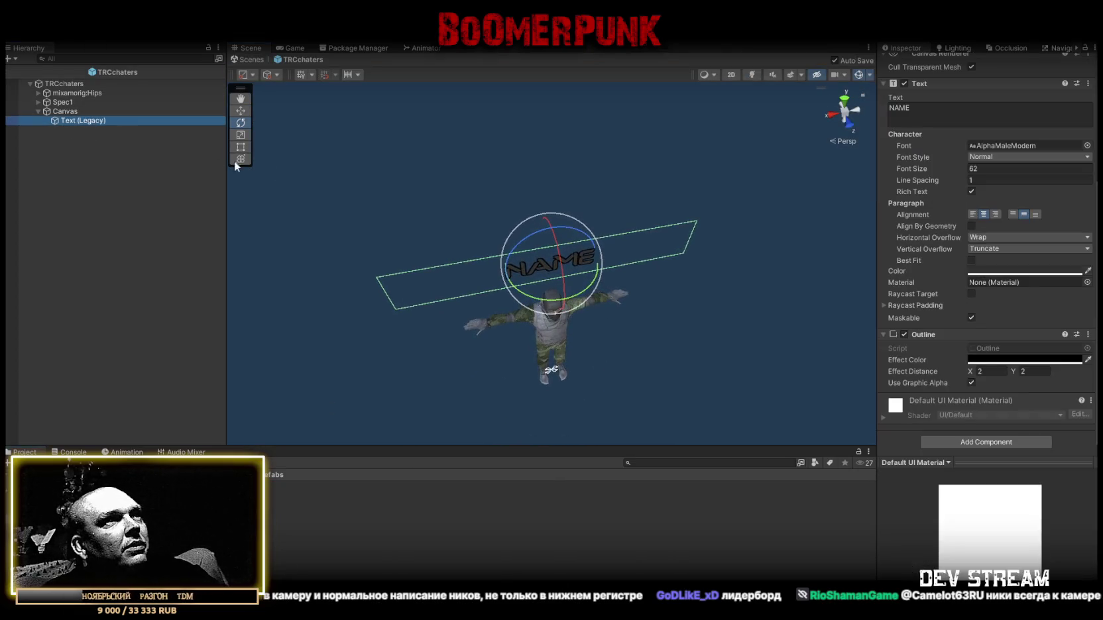
mouse_move(235, 160)
mouse_down()
mouse_move(531, 199)
mouse_move(822, 176)
mouse_up()
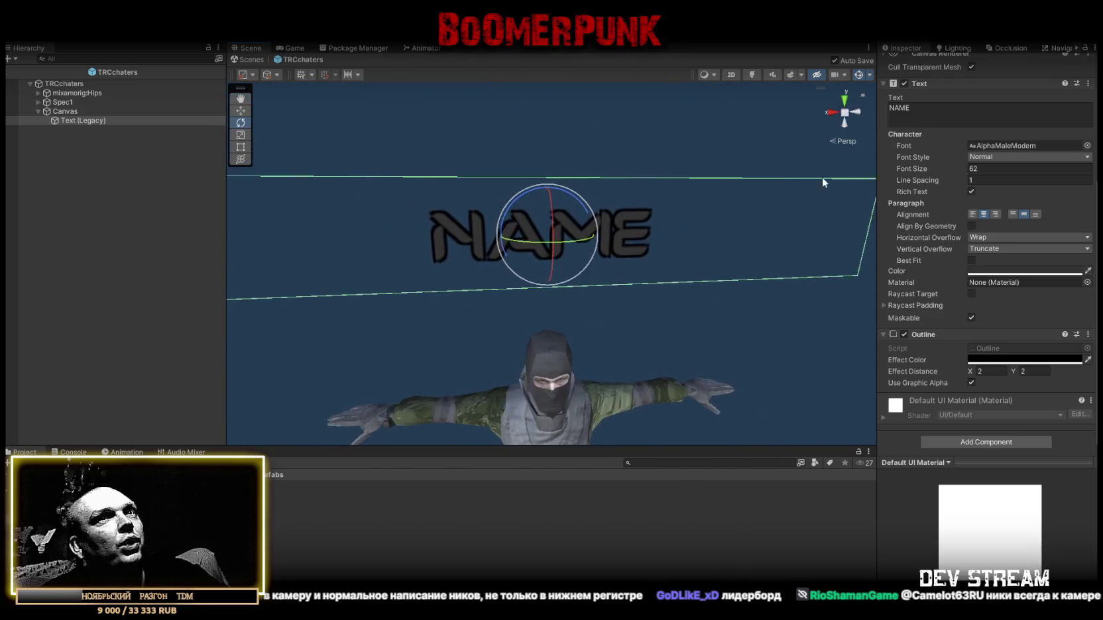
Preview fonts from Anton through Oswald-Bold on the NAME label.
click(1087, 145)
click(1049, 207)
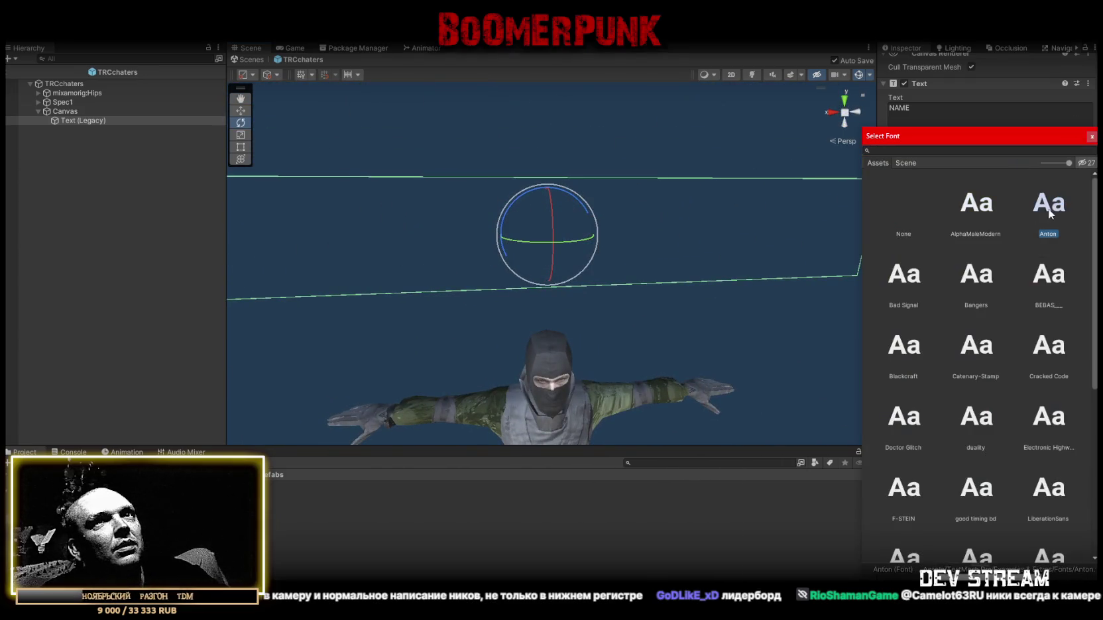
click(899, 281)
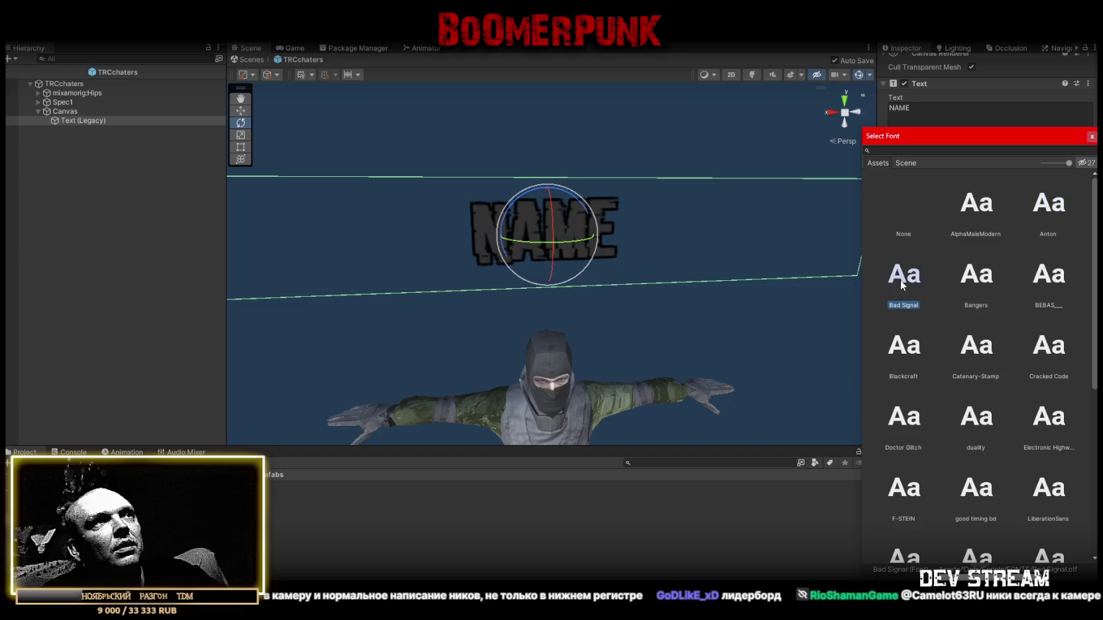
click(961, 276)
click(1049, 277)
click(905, 345)
click(994, 342)
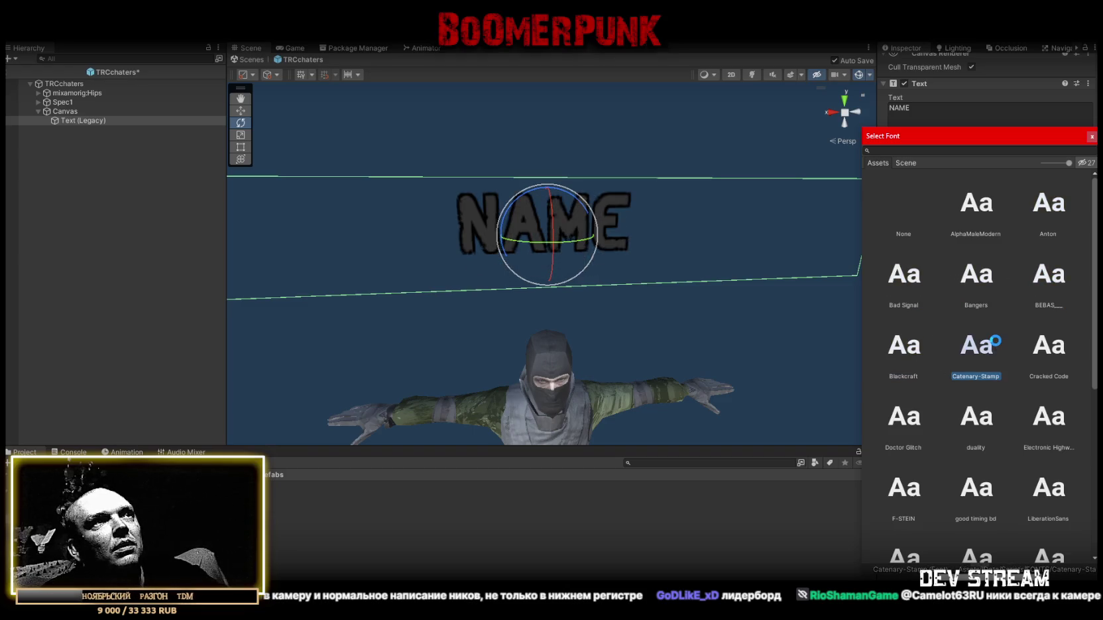
key(Right)
key(Right)
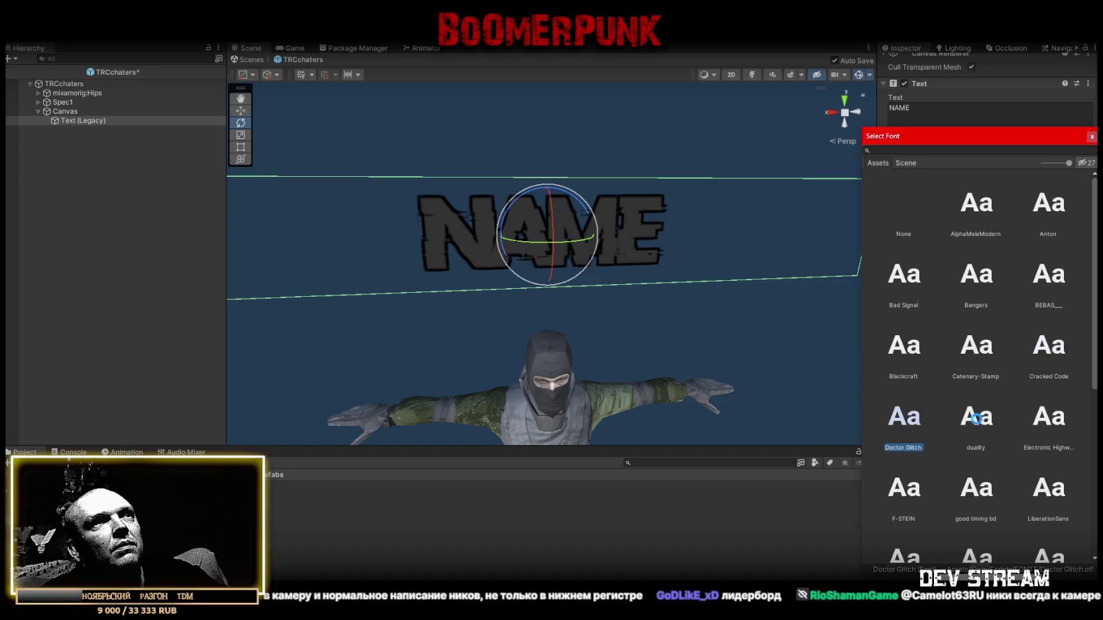
click(976, 417)
click(1039, 419)
scroll(1048, 411, down, 3)
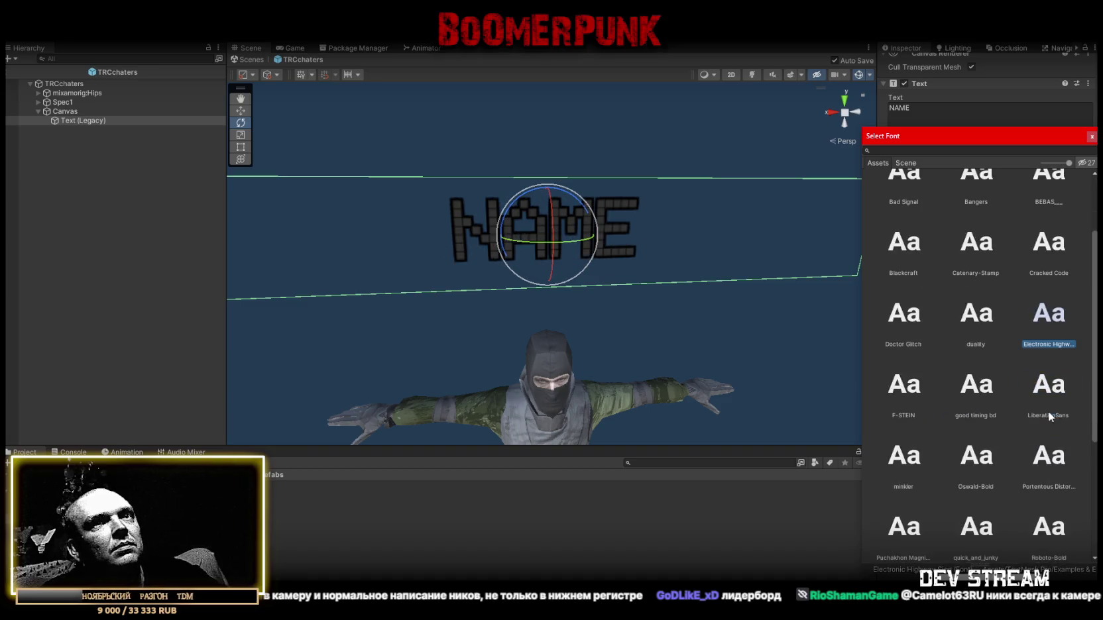
click(900, 392)
click(987, 389)
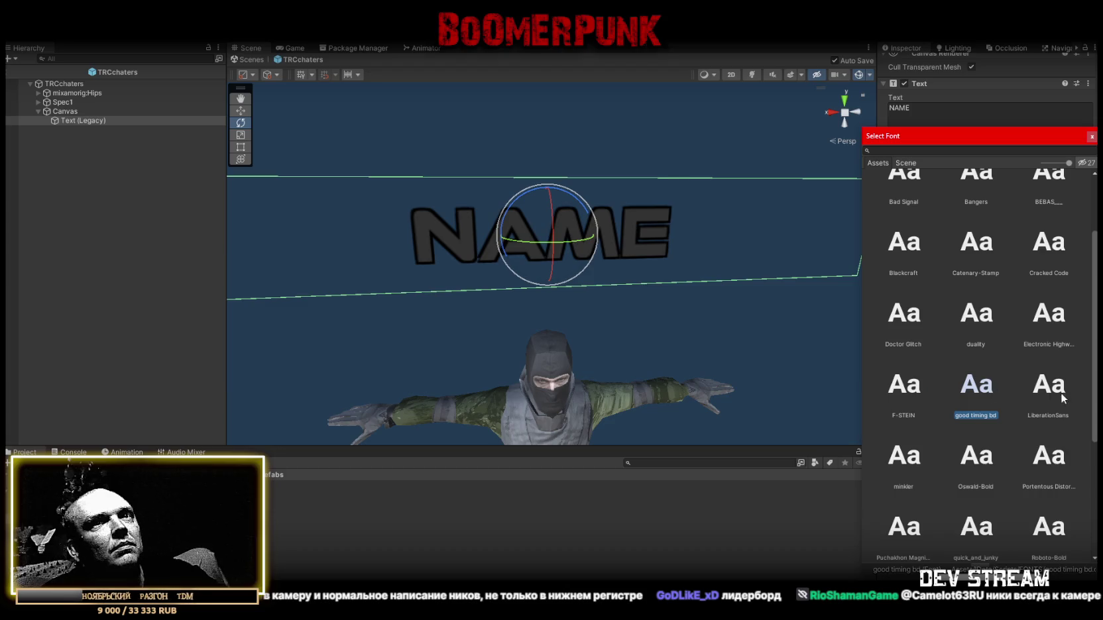
click(1025, 406)
click(909, 454)
click(977, 456)
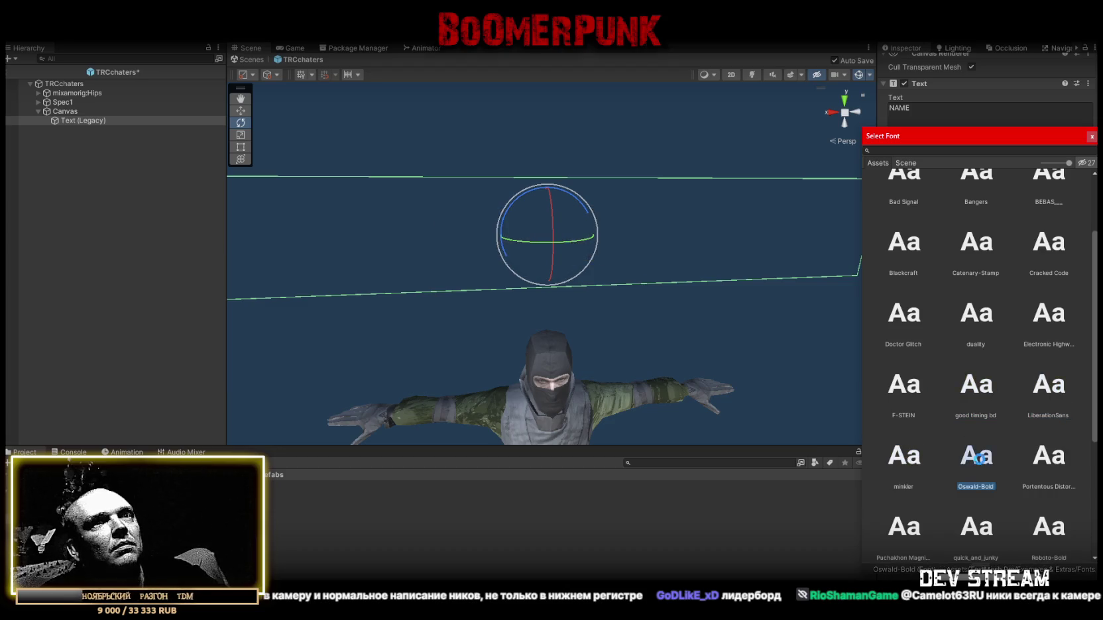
scroll(1003, 446, down, 2)
Preview the remaining fonts through Wrong Delivery, then settle on BEBAS.
click(1050, 324)
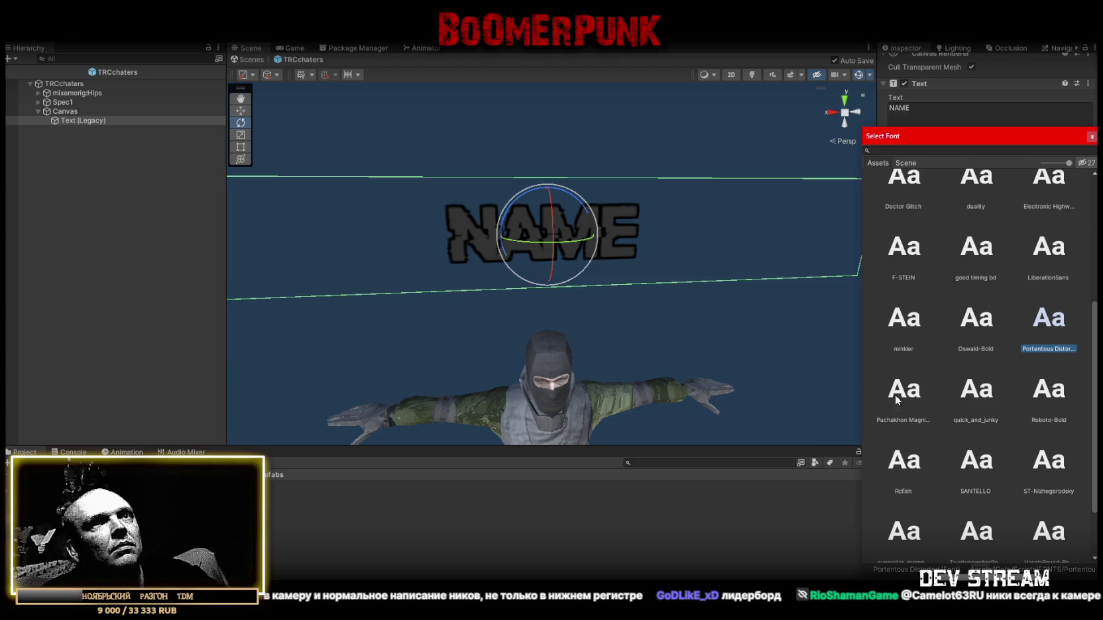
click(896, 399)
click(982, 395)
click(1058, 395)
scroll(995, 424, down, 1)
click(981, 391)
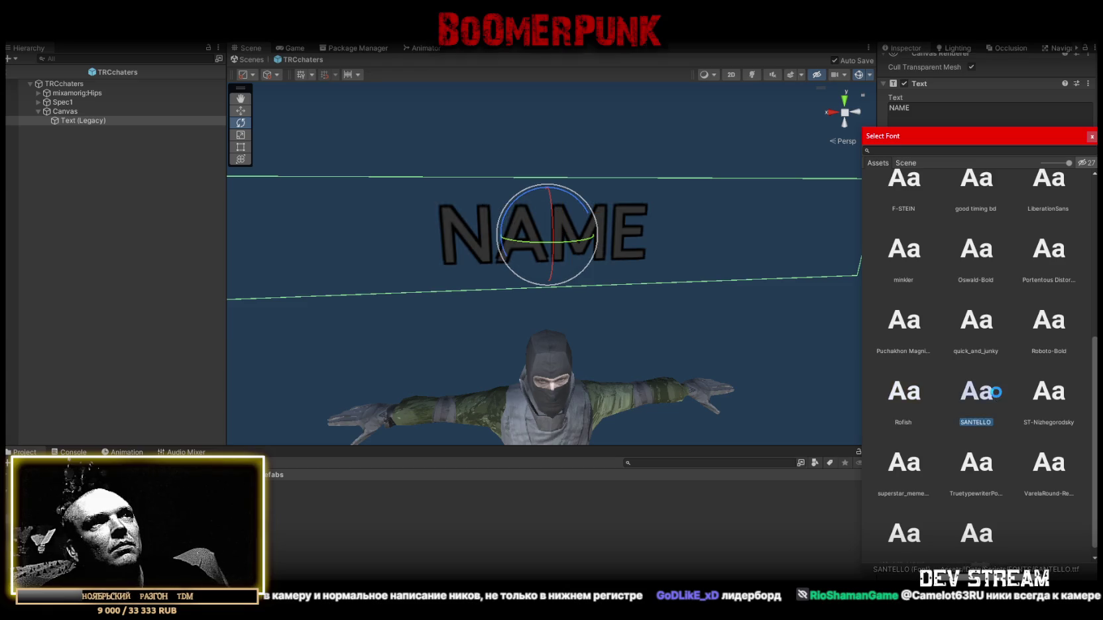
click(1042, 398)
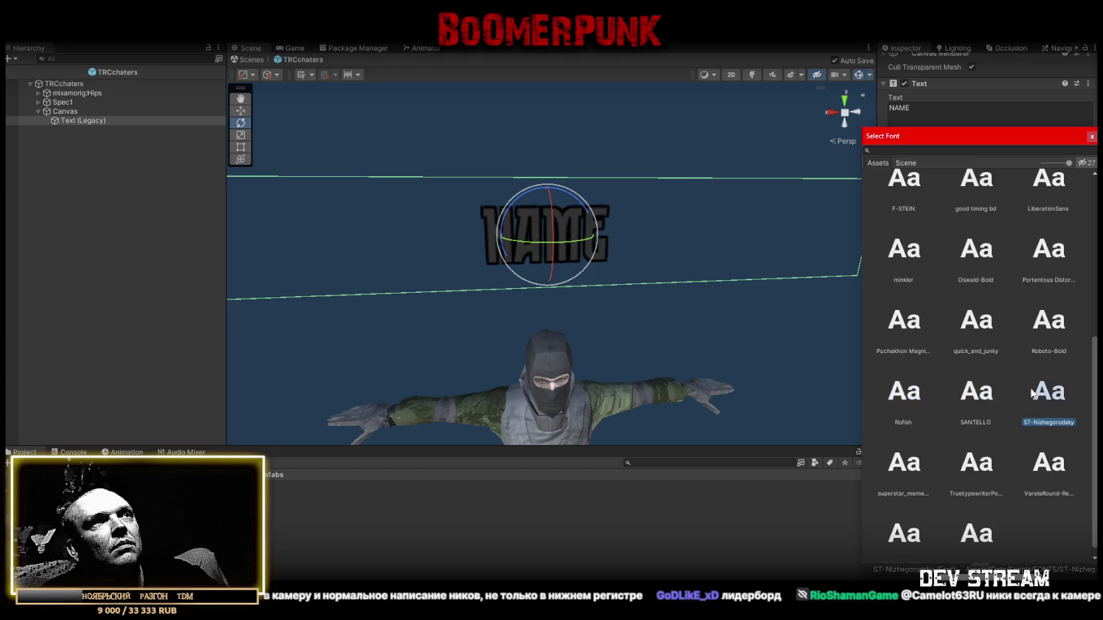
click(907, 464)
click(984, 463)
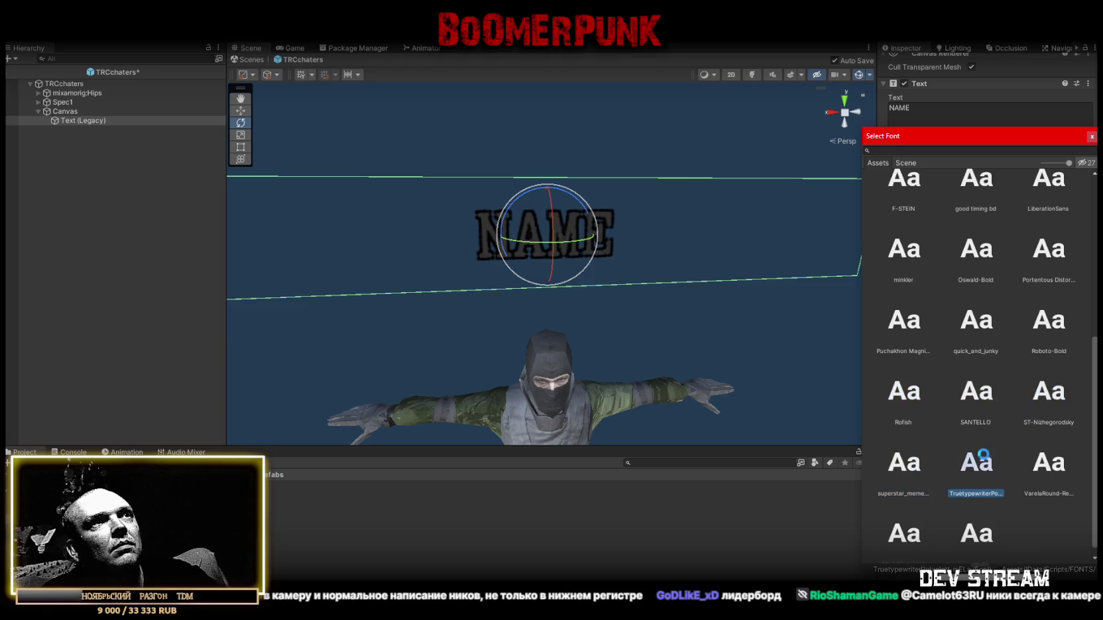
click(1051, 459)
click(914, 530)
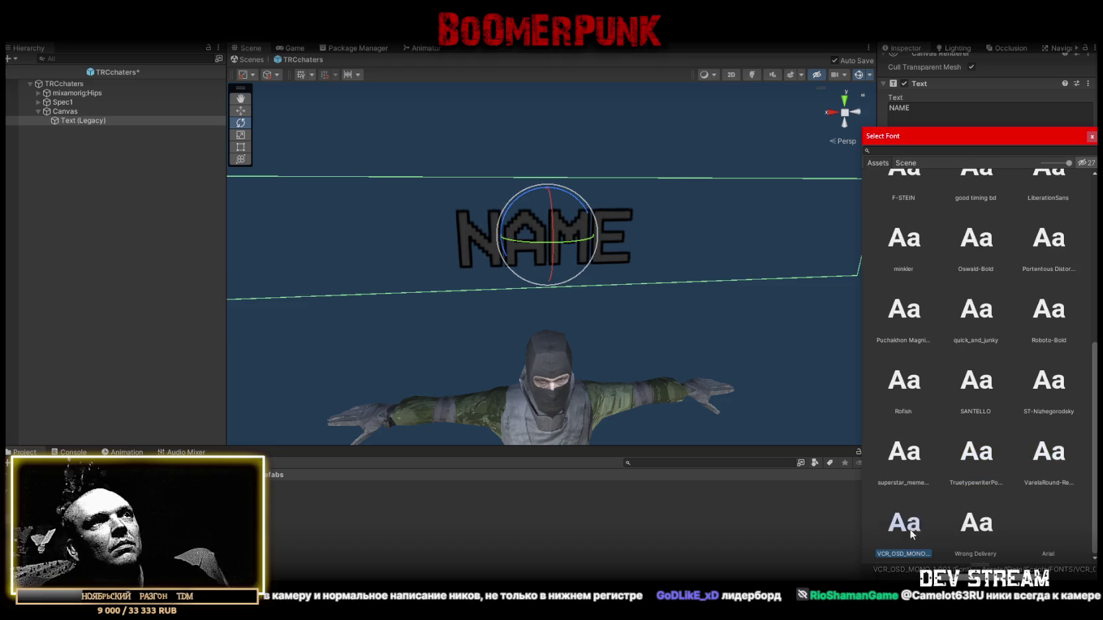
click(966, 502)
scroll(1000, 397, up, 3)
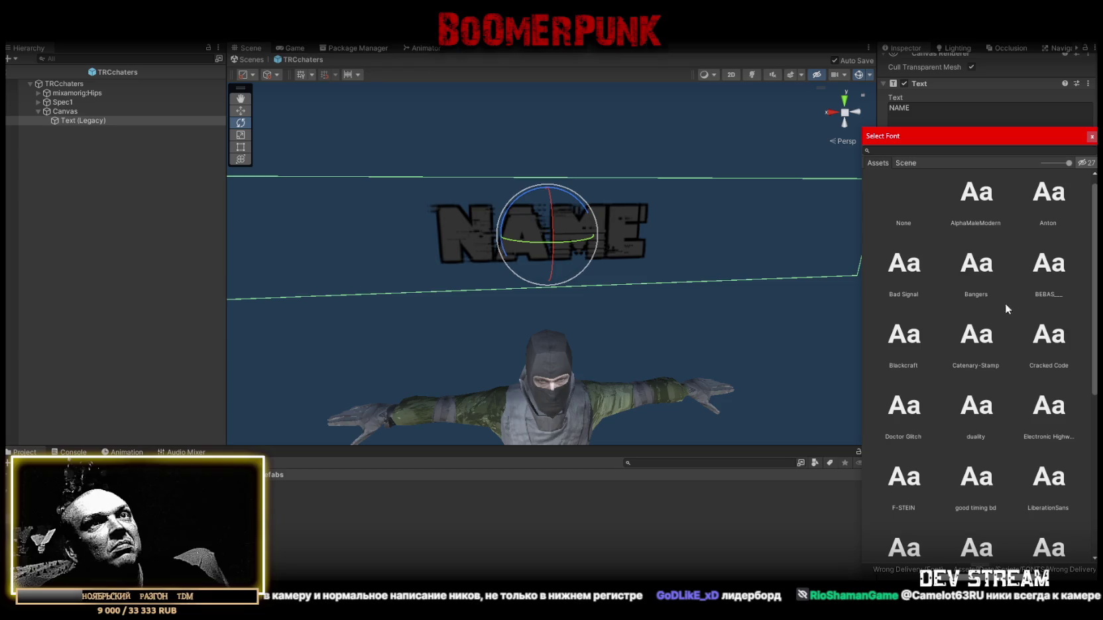
click(1050, 268)
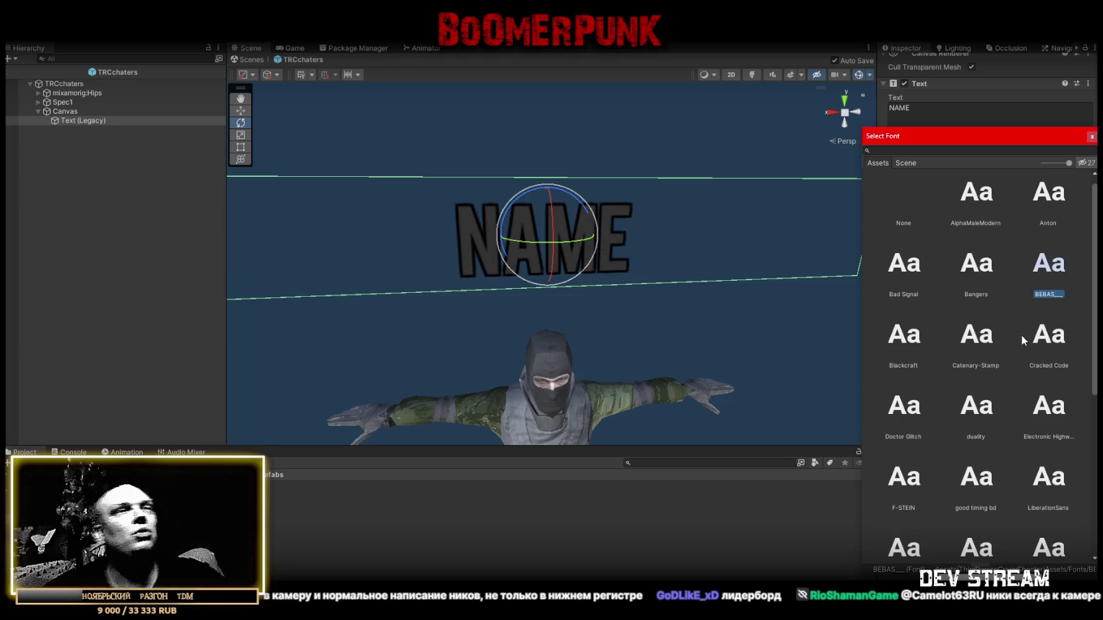
key(ctrl+shift+c)
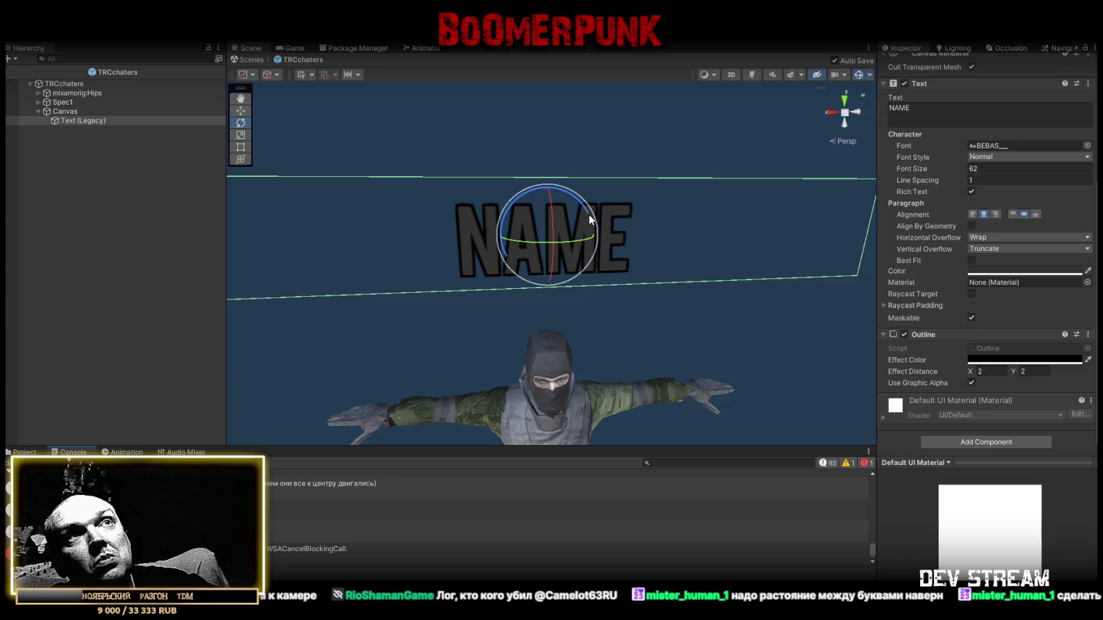
Set the NAME label's Line Spacing to 3 and save the prefab.
click(984, 179)
text(3)
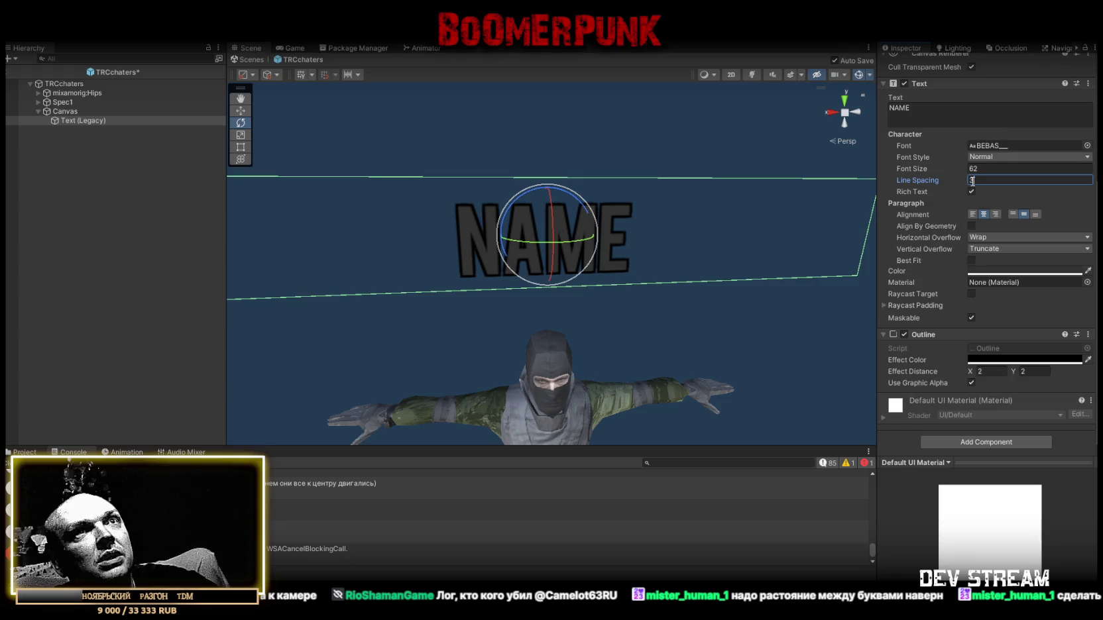
key(ctrl+z)
key(ctrl+s)
scroll(982, 289, up, 2)
scroll(982, 289, up, 4)
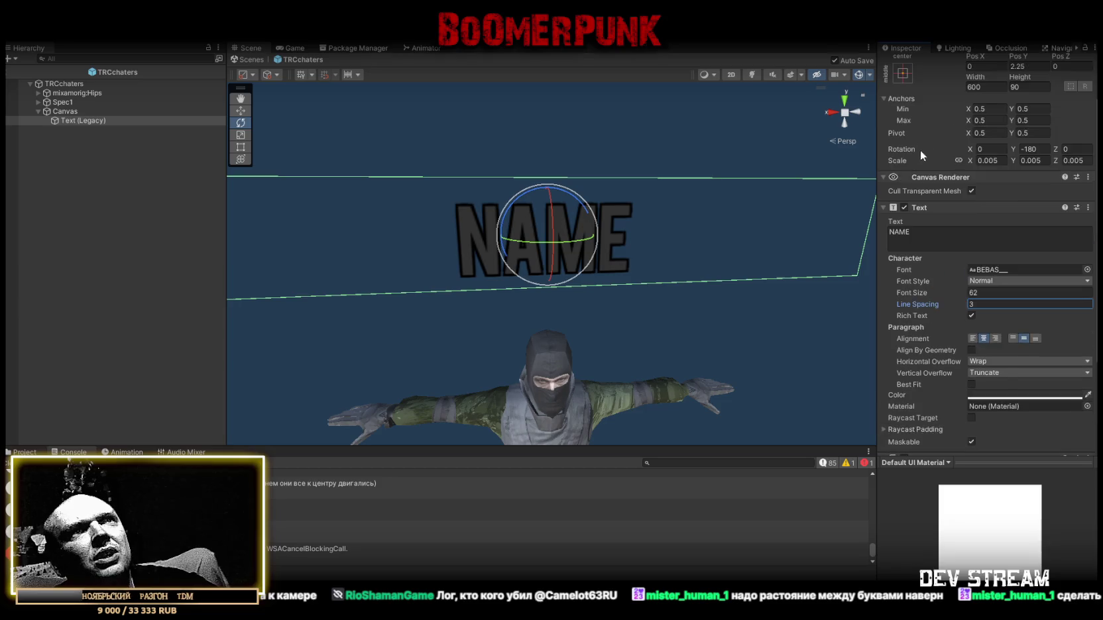
scroll(829, 173, up, 3)
scroll(988, 266, down, 4)
scroll(719, 263, down, 4)
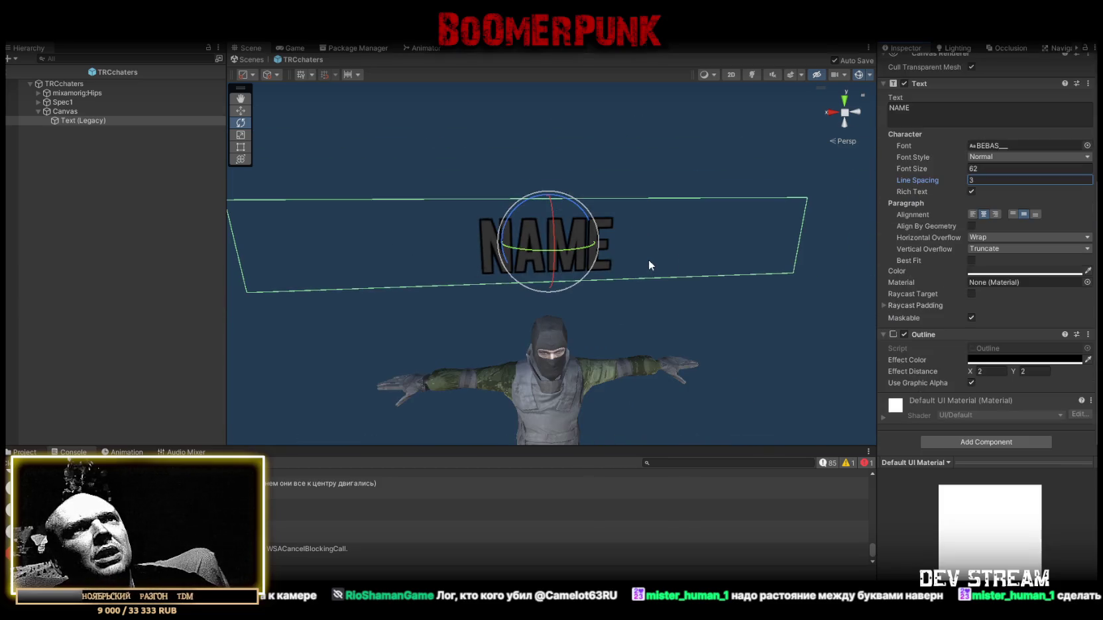
scroll(928, 275, up, 3)
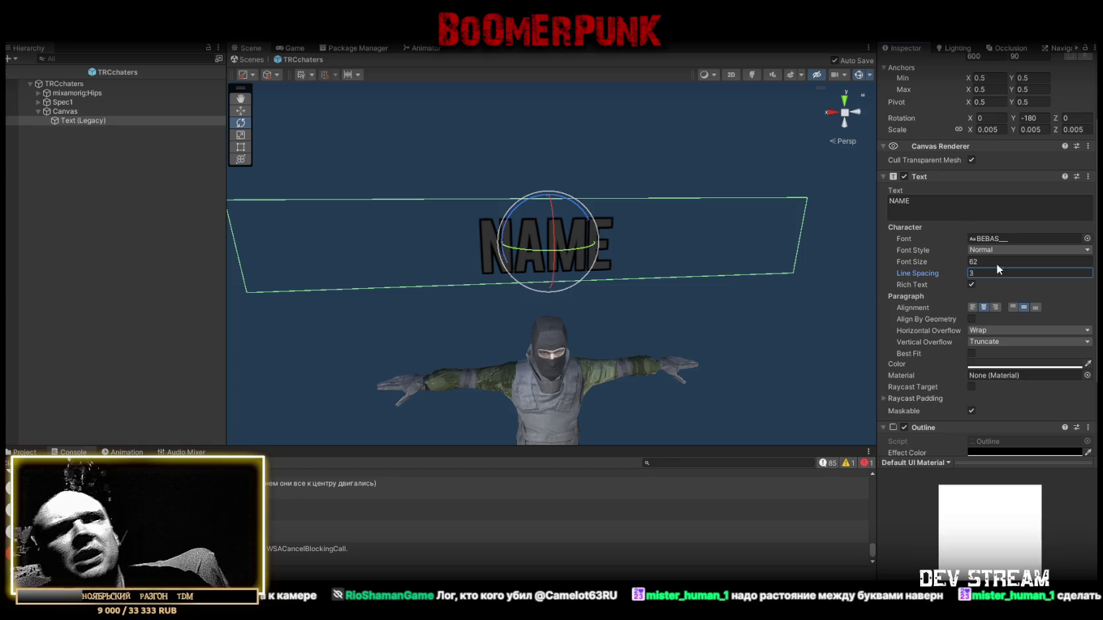
scroll(990, 342, down, 3)
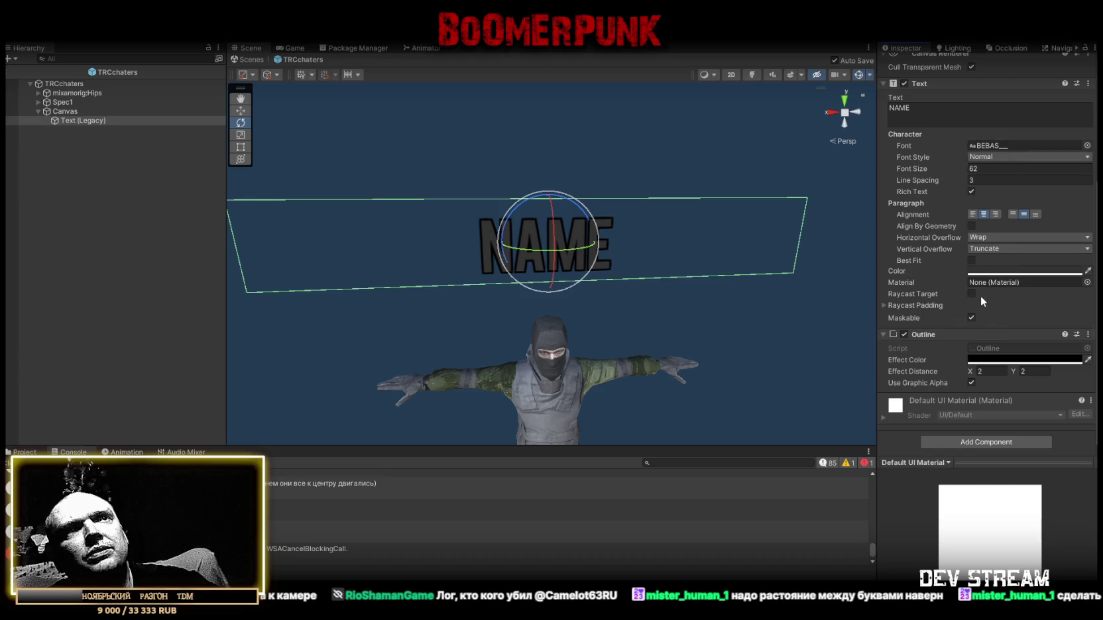
Return from the prefab to the main scene and clear the console log.
click(245, 59)
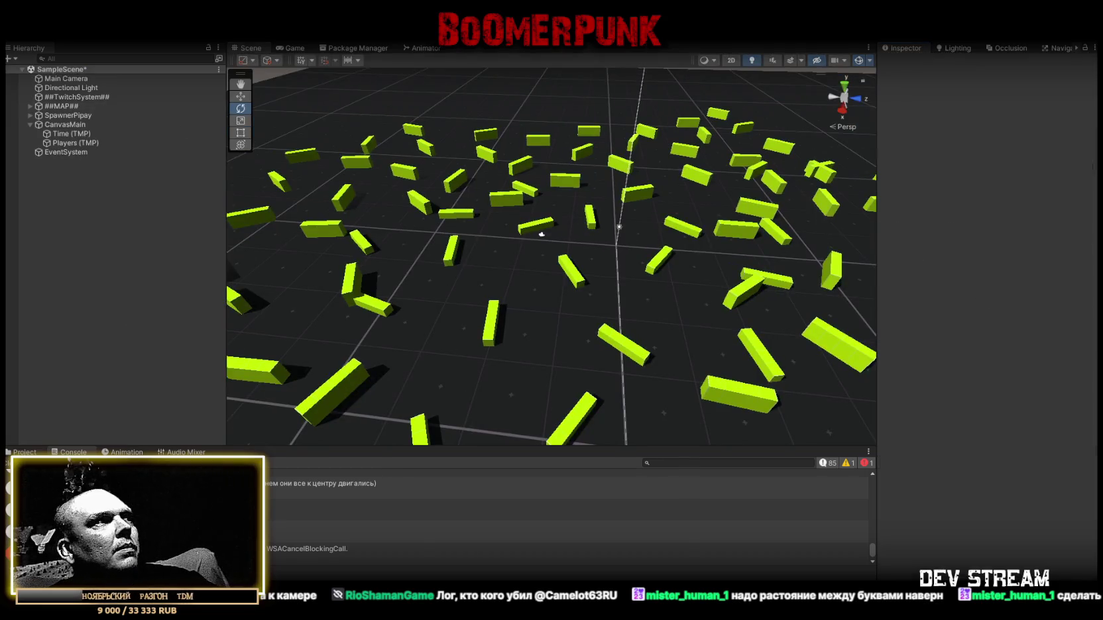
click(19, 463)
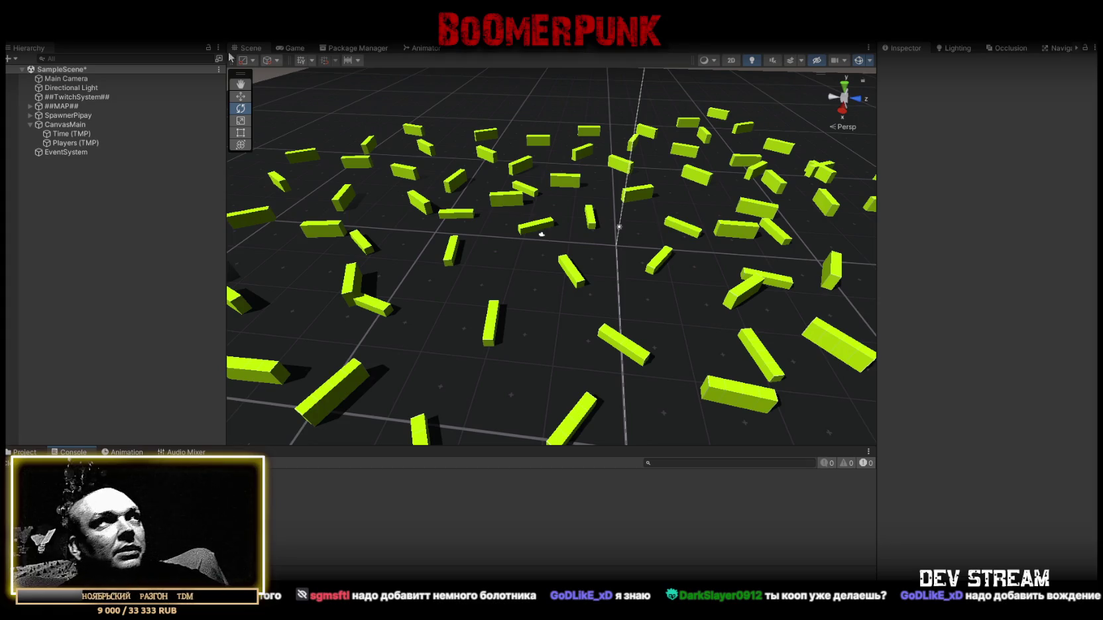
click(326, 61)
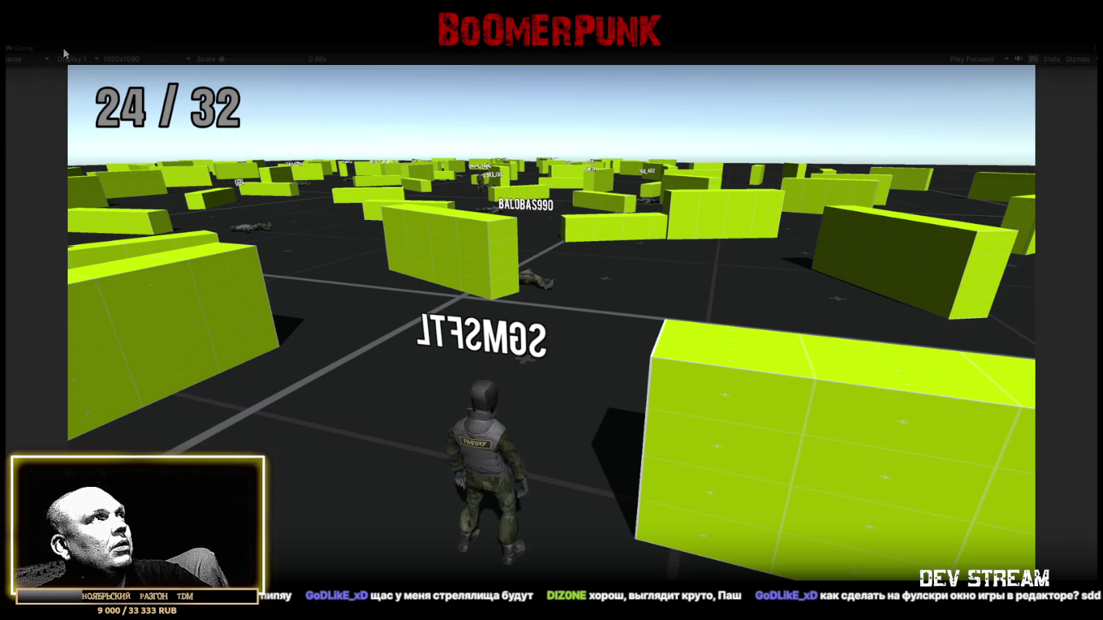
Restore the normal editor layout around the running game.
double_click(27, 48)
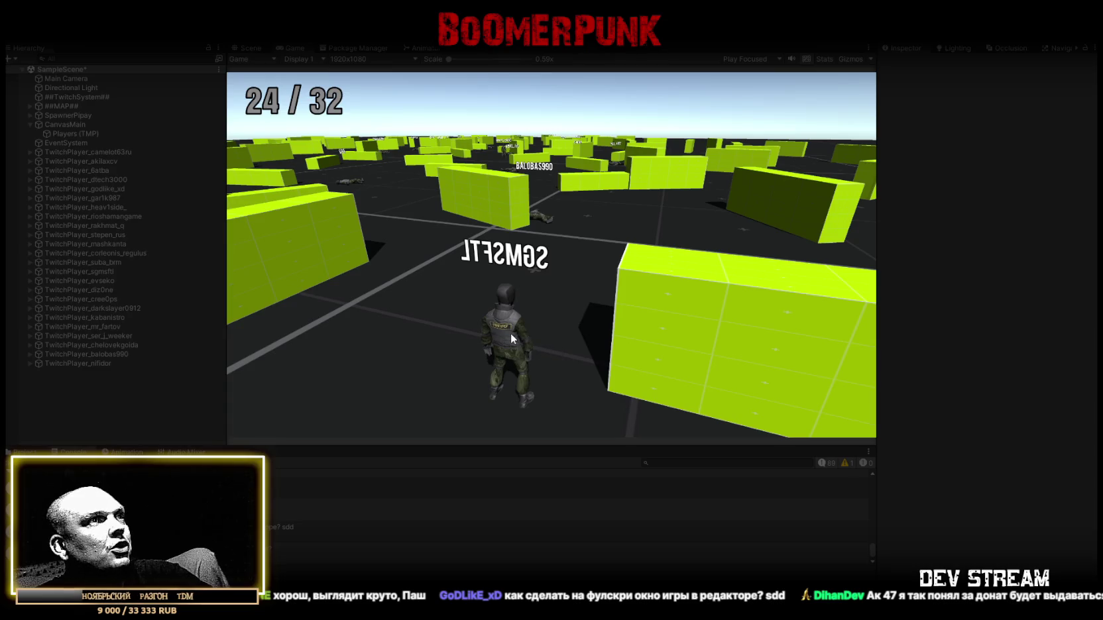
In the Scene view, select a spawned player and its root TwitchPlayer (Health 131/250, Sight Distance 999).
click(245, 48)
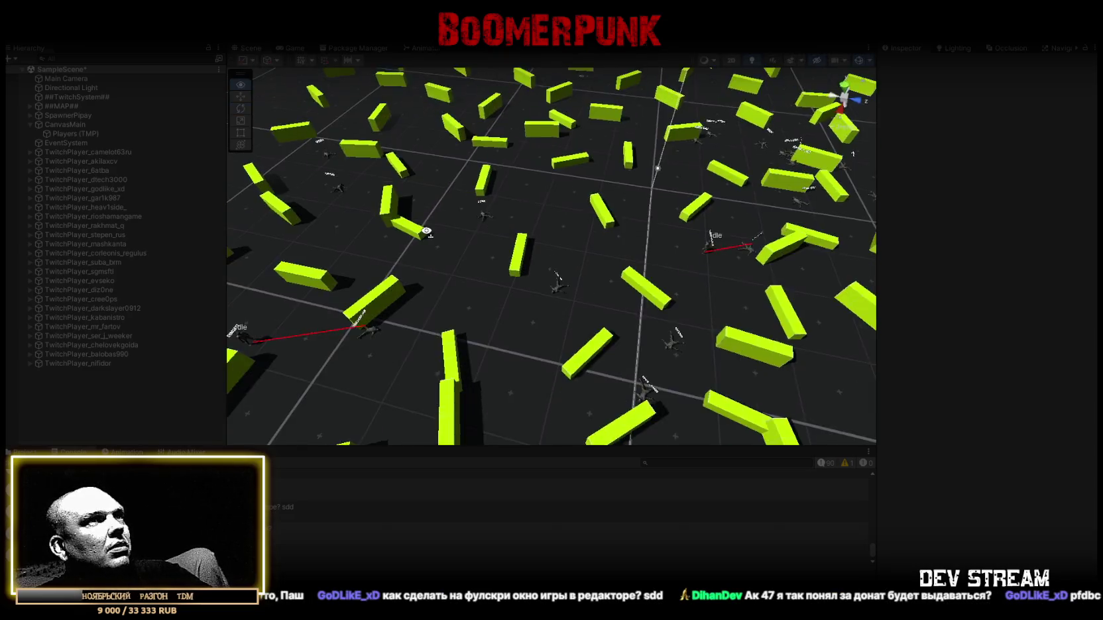
mouse_move(408, 228)
mouse_down()
mouse_move(567, 219)
mouse_move(631, 237)
mouse_move(578, 266)
mouse_up()
scroll(577, 223, up, 5)
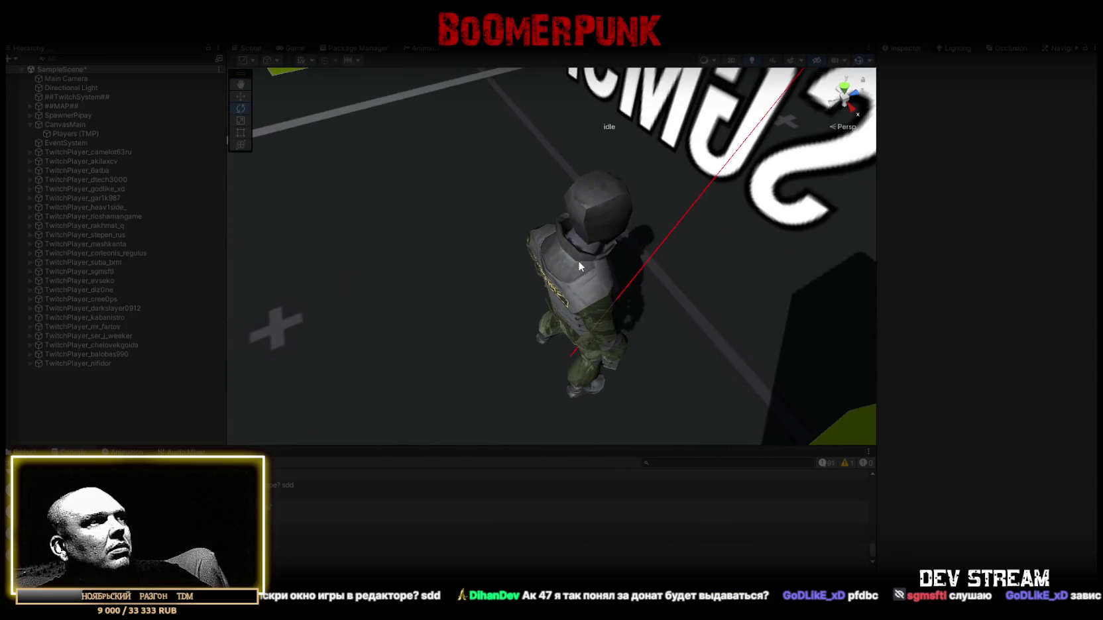
click(579, 263)
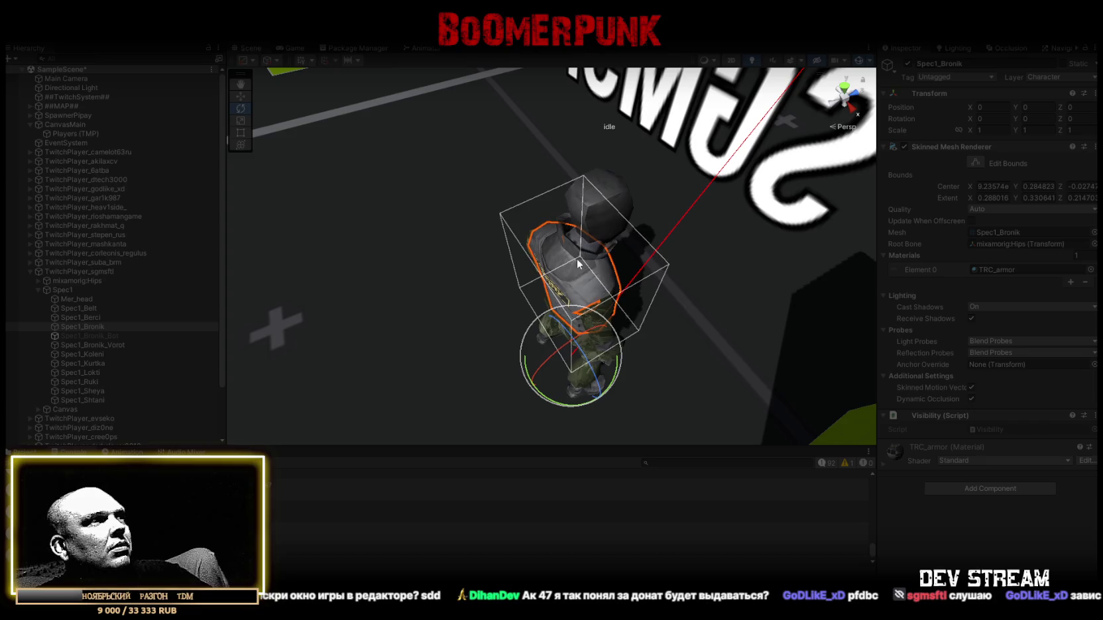
click(83, 272)
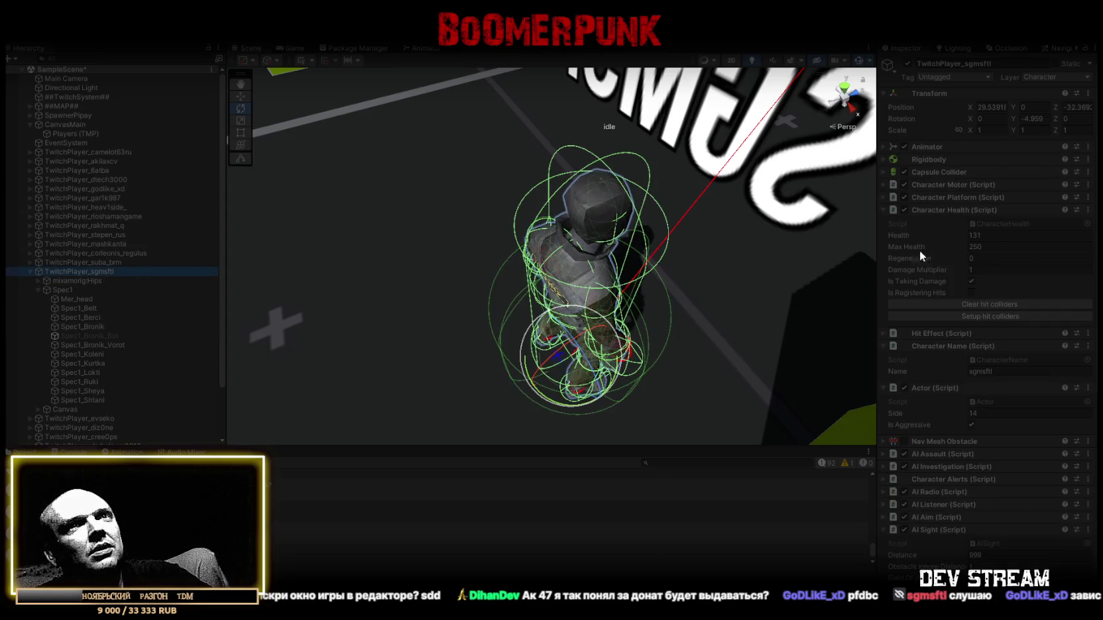
scroll(987, 333, down, 3)
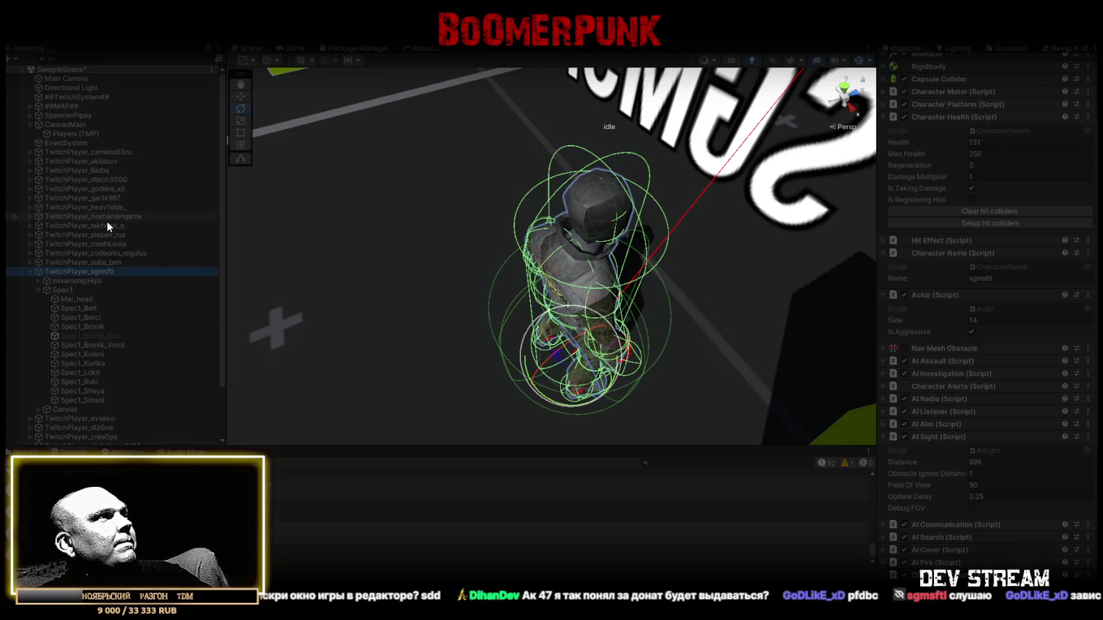
scroll(103, 225, down, 3)
click(29, 211)
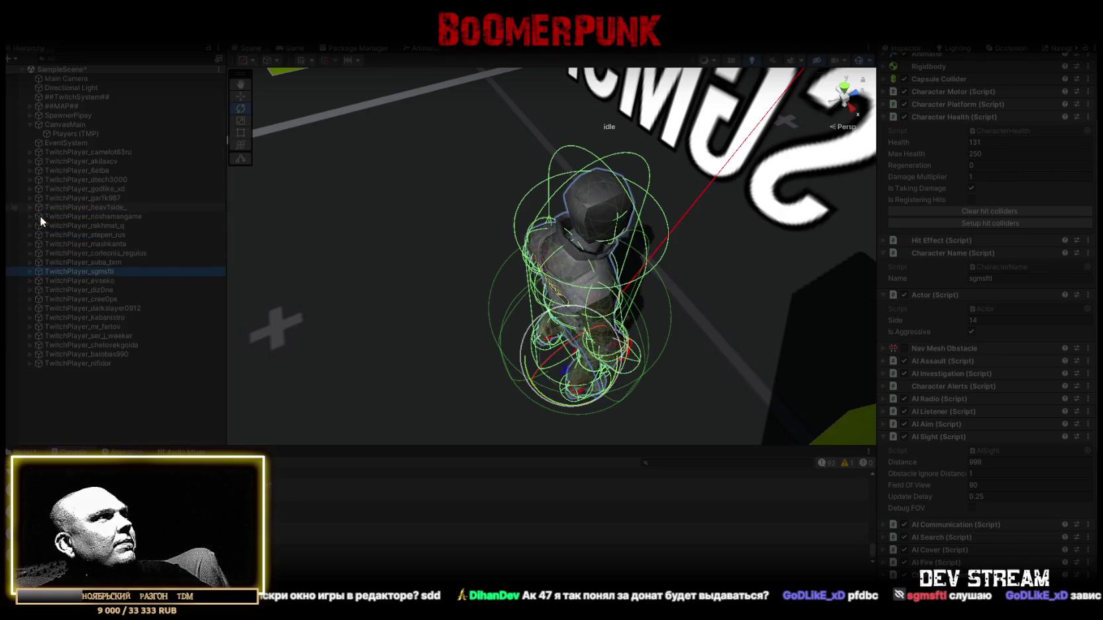
Select another chat player and orbit out to a wide view over the arena.
click(129, 308)
drag(550, 278, 570, 212)
mouse_move(698, 185)
mouse_down()
mouse_move(466, 244)
mouse_move(387, 193)
mouse_move(239, 171)
mouse_move(246, 181)
mouse_up()
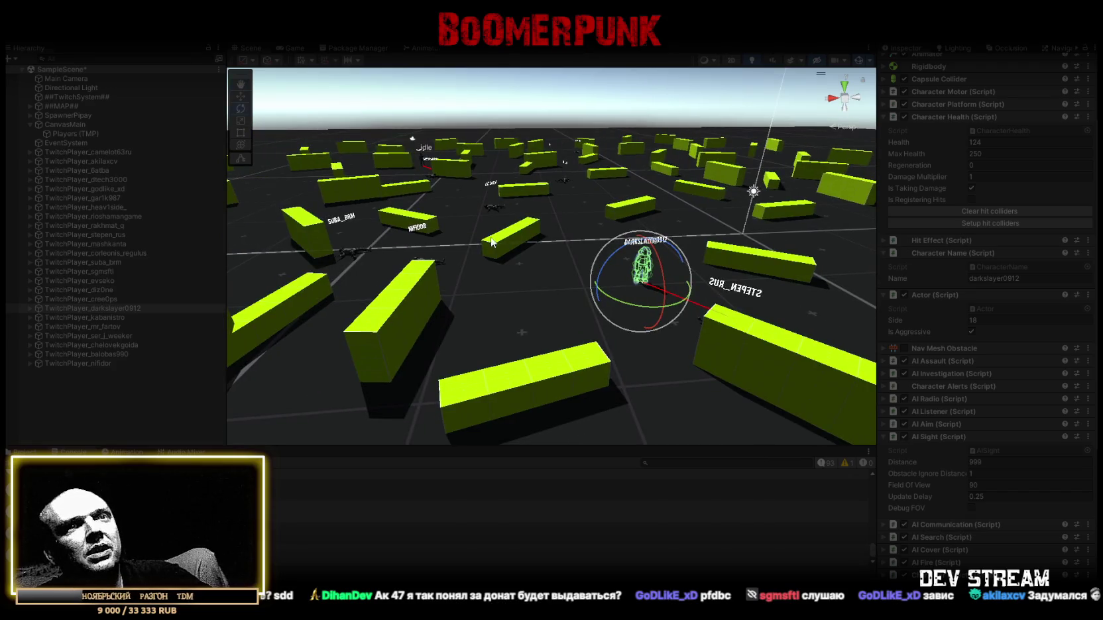
scroll(987, 382, down, 5)
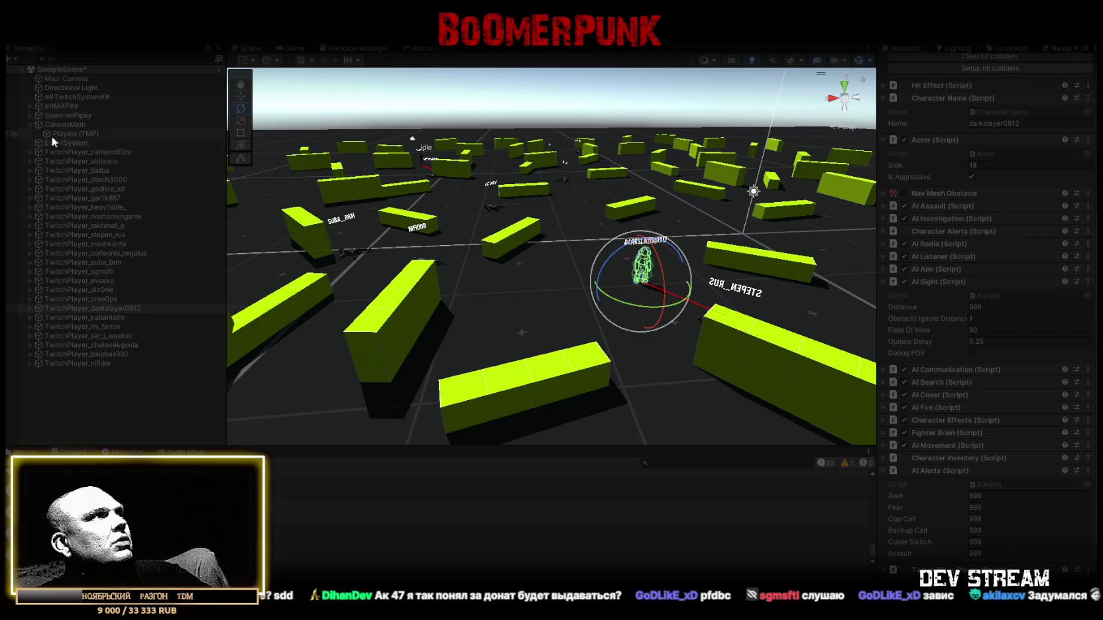
Select all TwitchPlayer objects, set AI Sight Distance to 1000, and check one player.
click(30, 125)
click(69, 143)
shift+click(98, 353)
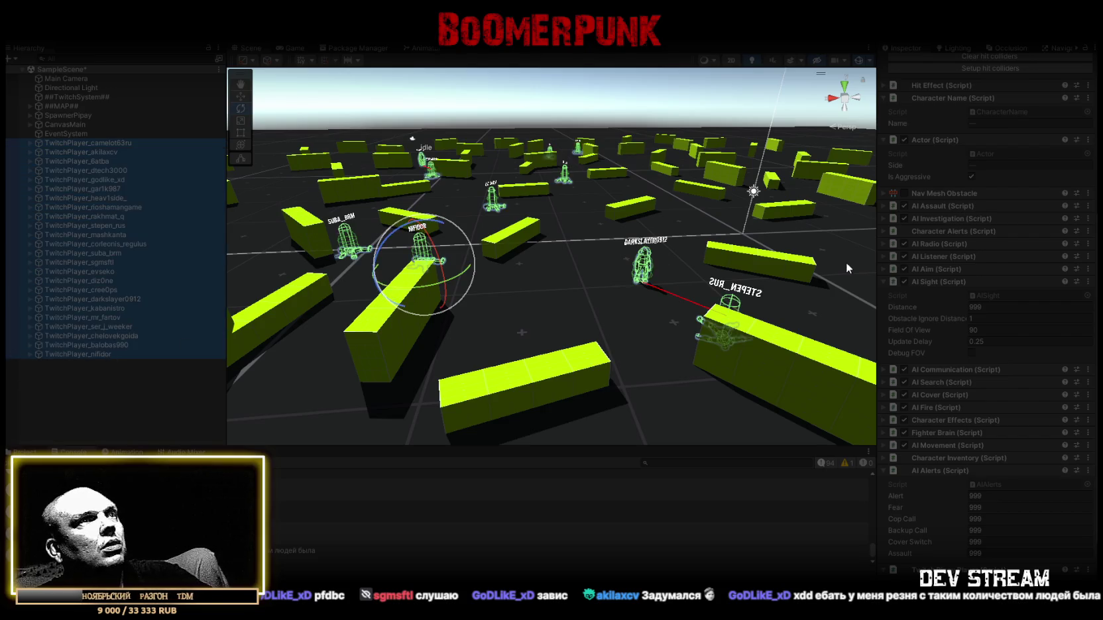
click(996, 309)
text(1000)
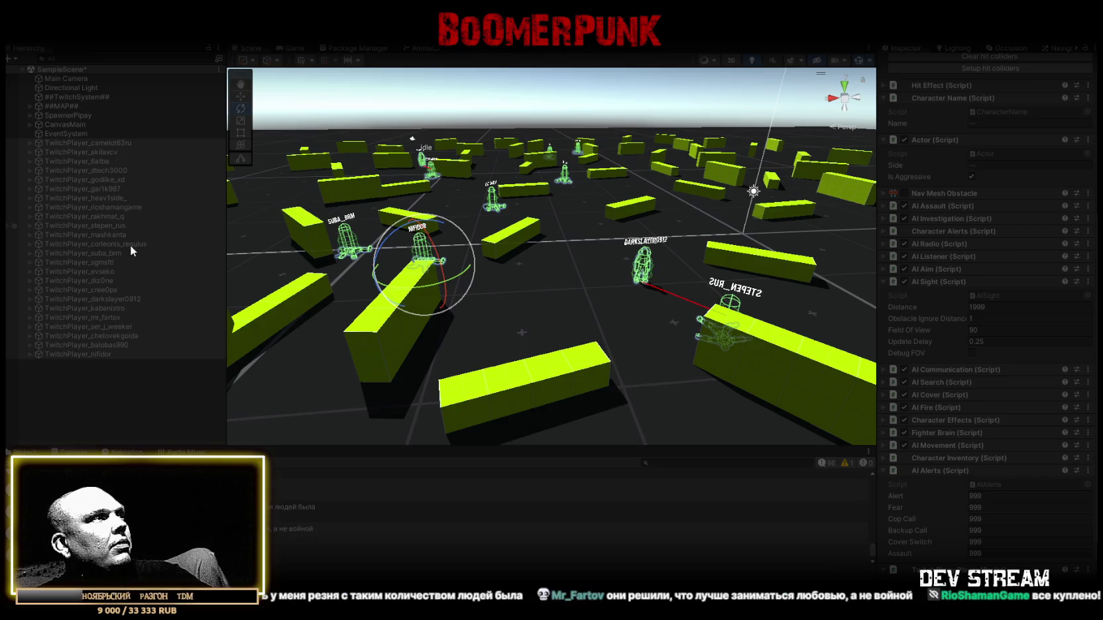
click(124, 299)
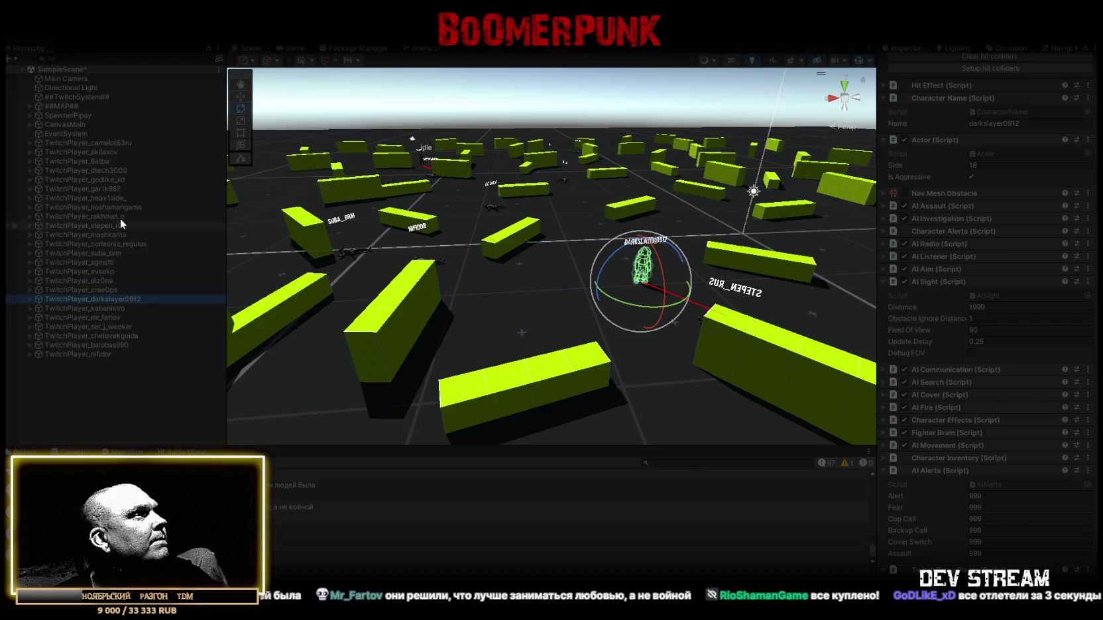
drag(370, 220, 209, 218)
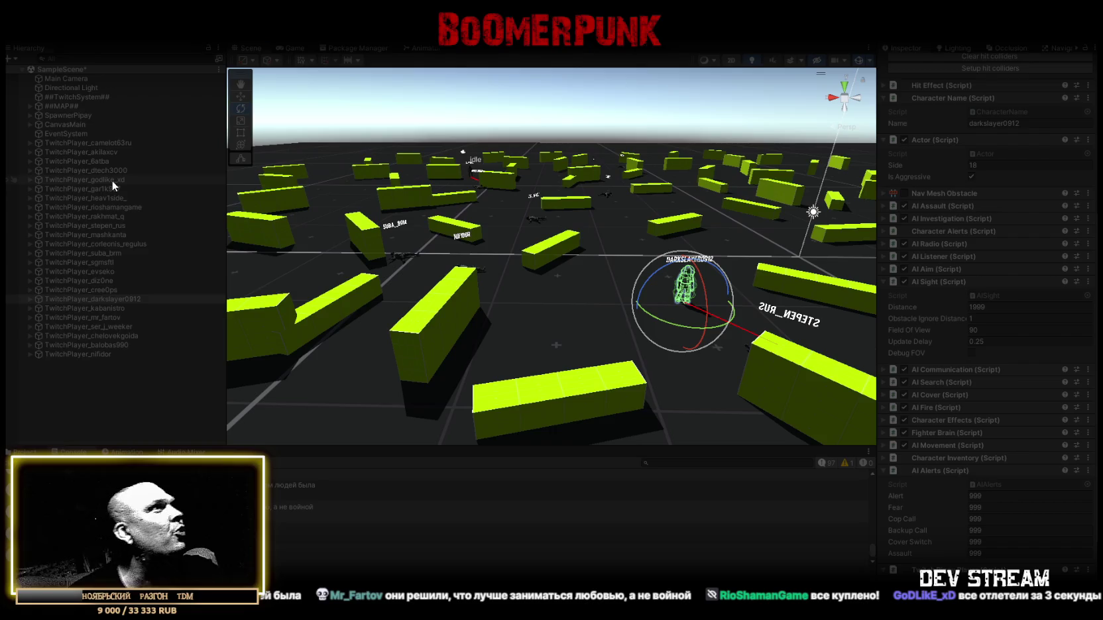
Select a player character's head, then pick two player objects in the Hierarchy.
mouse_move(608, 278)
mouse_down()
mouse_move(676, 230)
mouse_move(670, 243)
mouse_up()
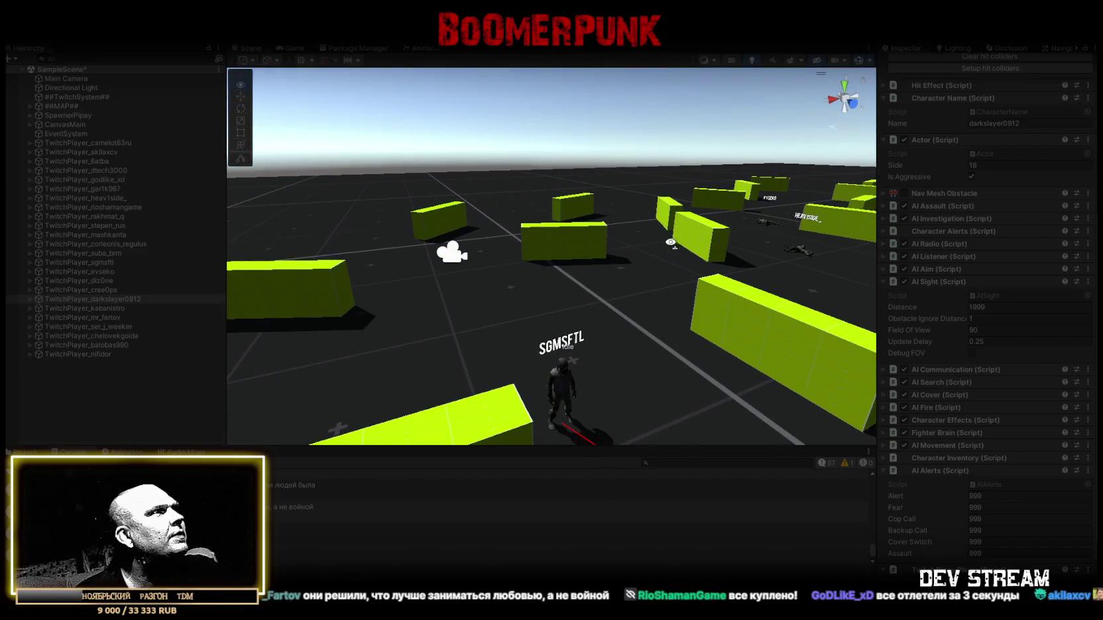
click(562, 377)
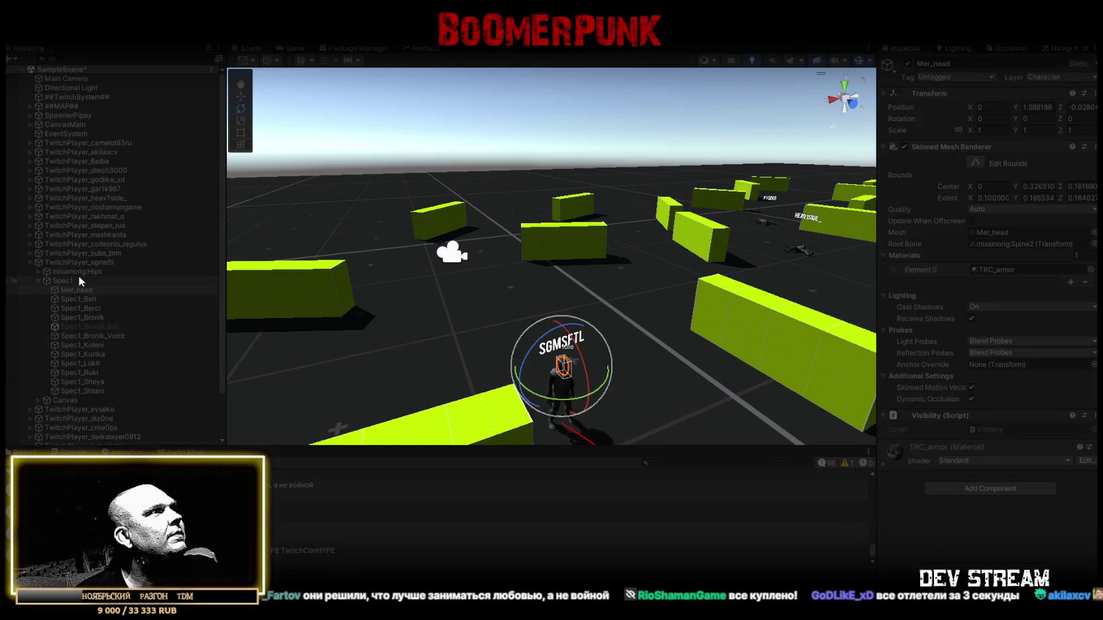
click(74, 254)
click(30, 263)
ctrl+click(109, 300)
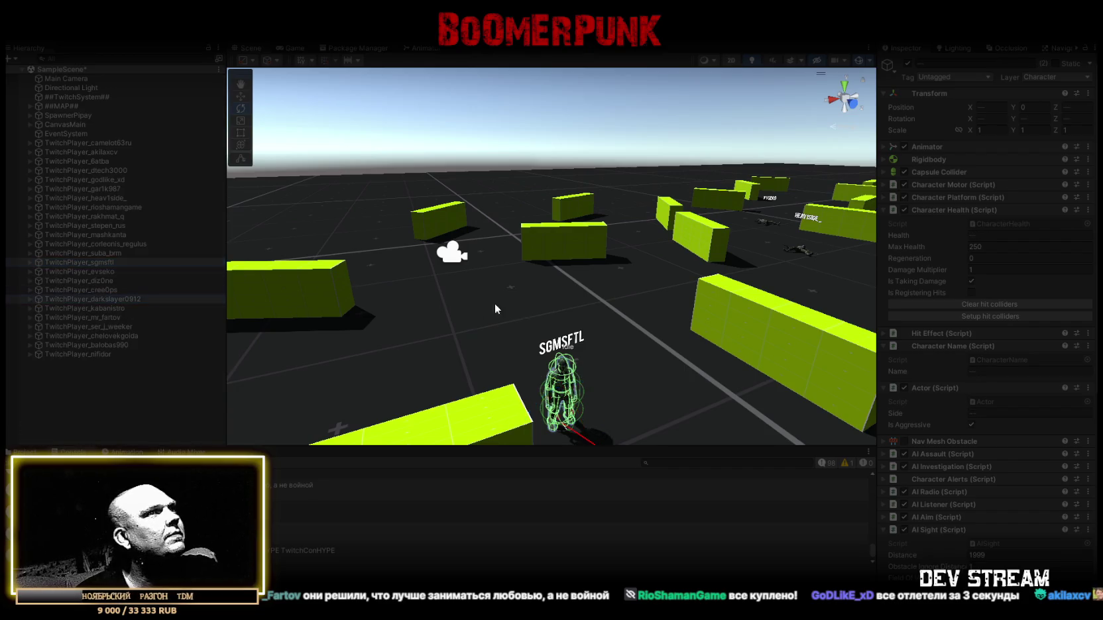
Frame the two selected characters, return to the Game view, and exit Play mode.
key(f)
key(w)
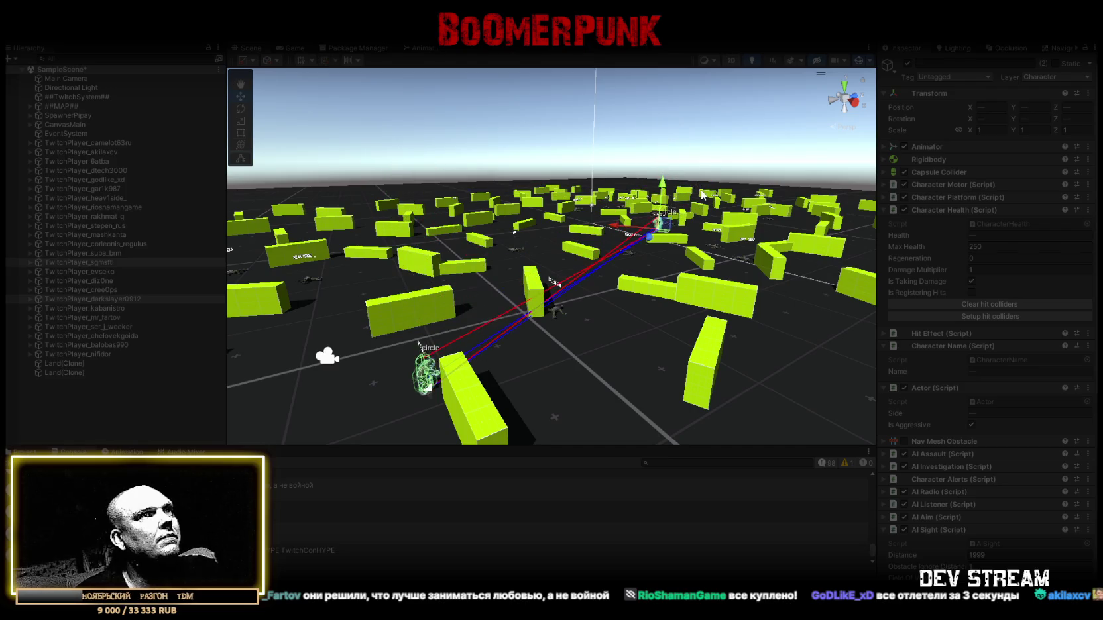
key(f)
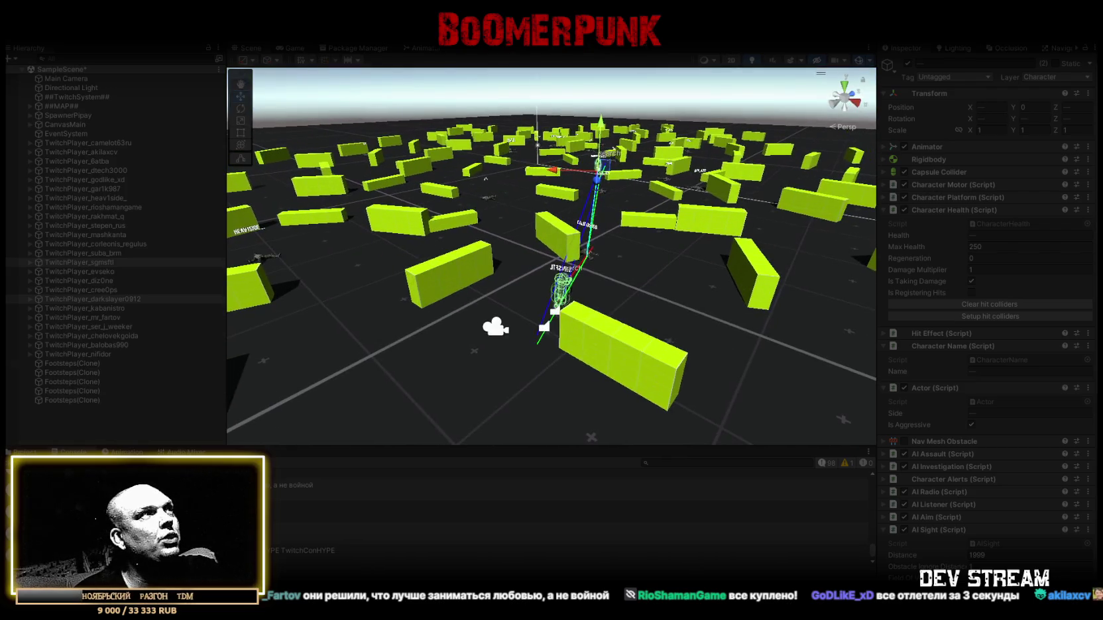
click(290, 48)
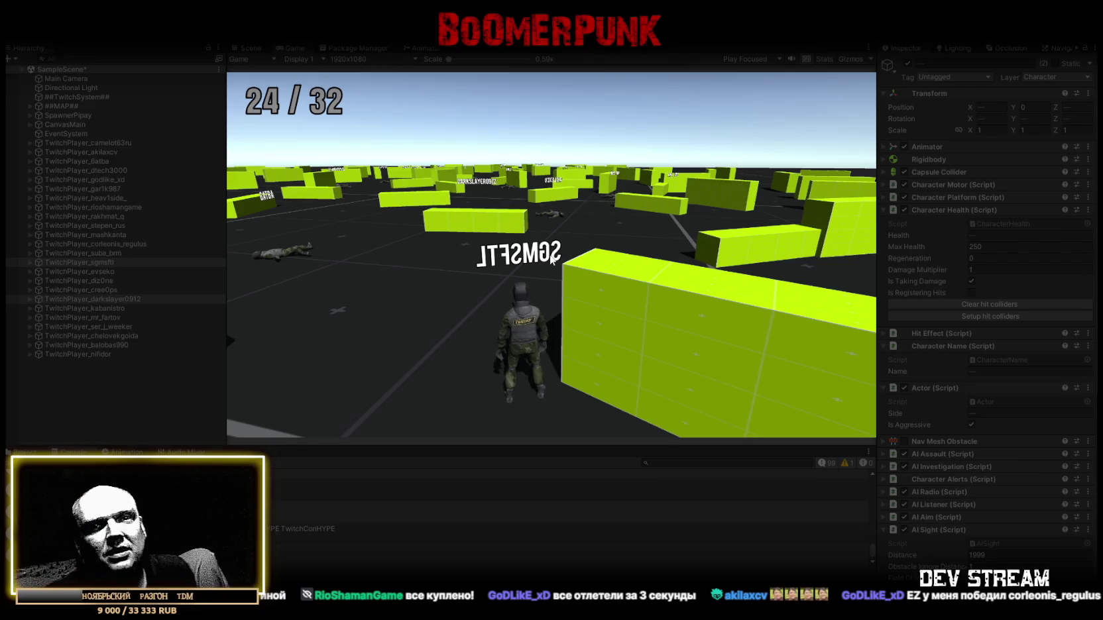
key(ctrl+p)
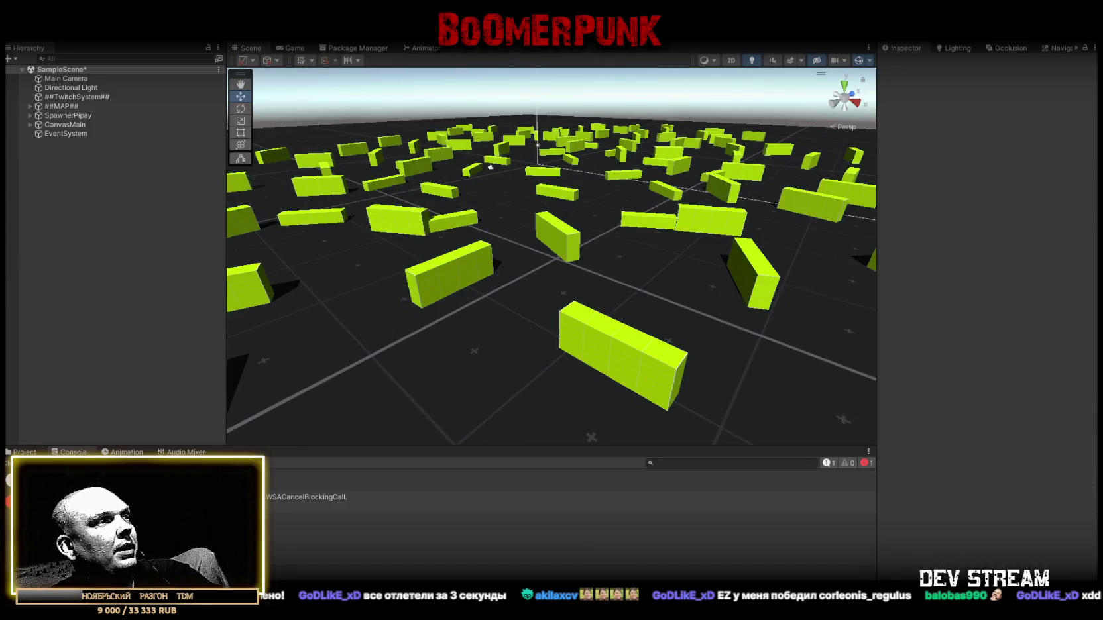
Inspect the WSACancelBlockingCall message, then clear all Console messages.
click(306, 499)
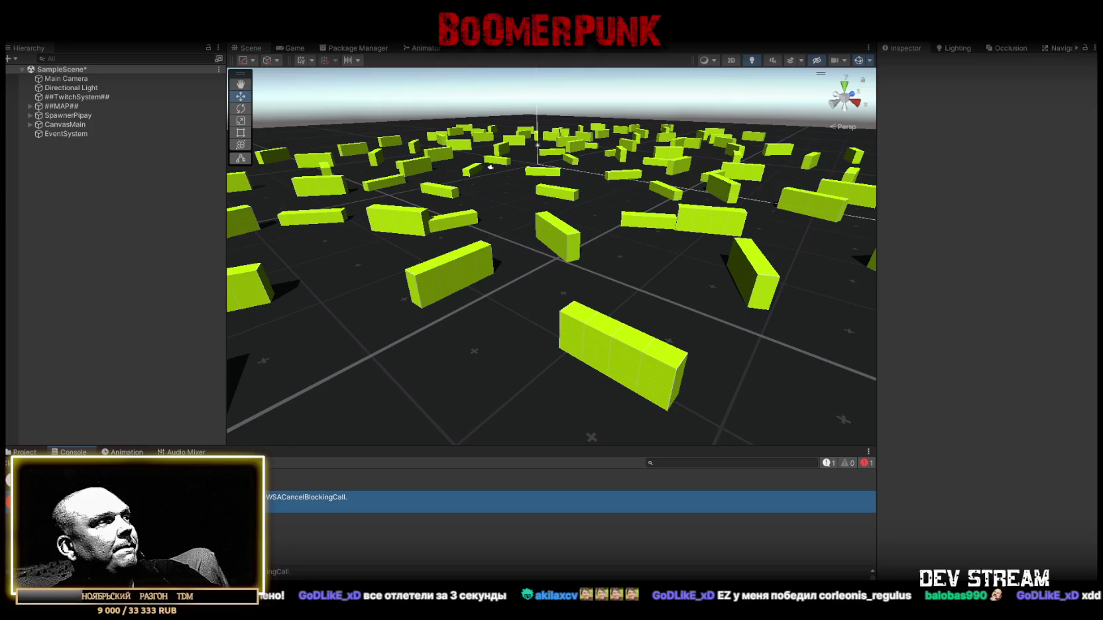
click(15, 463)
scroll(456, 303, up, 5)
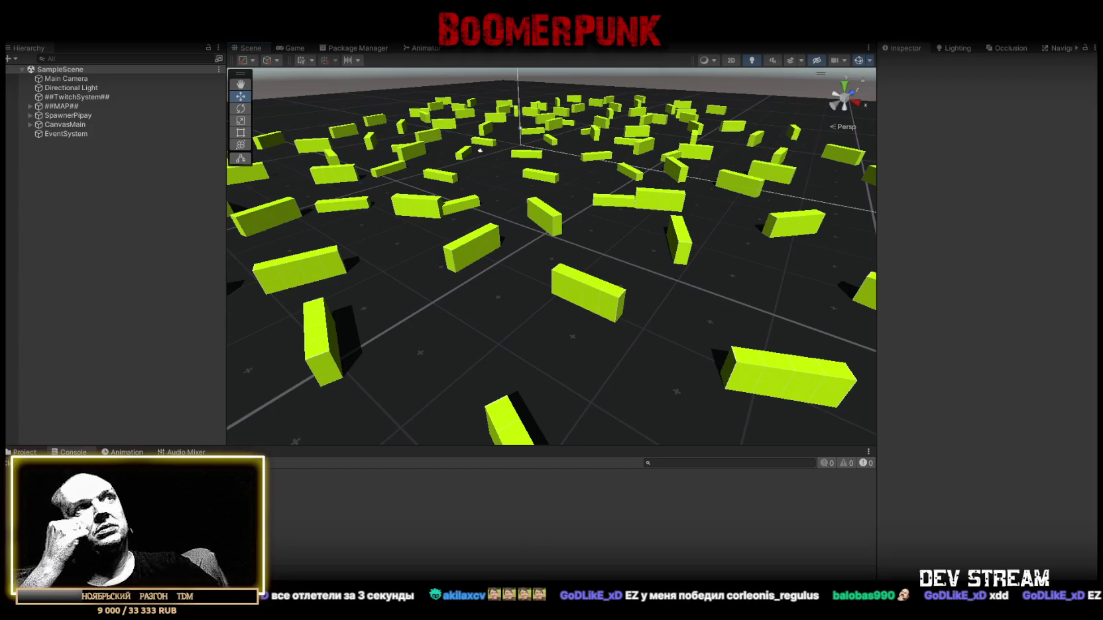
Switch the bottom panel between Project and Console, ending on the Project window's Prefabs folder.
click(25, 453)
click(73, 452)
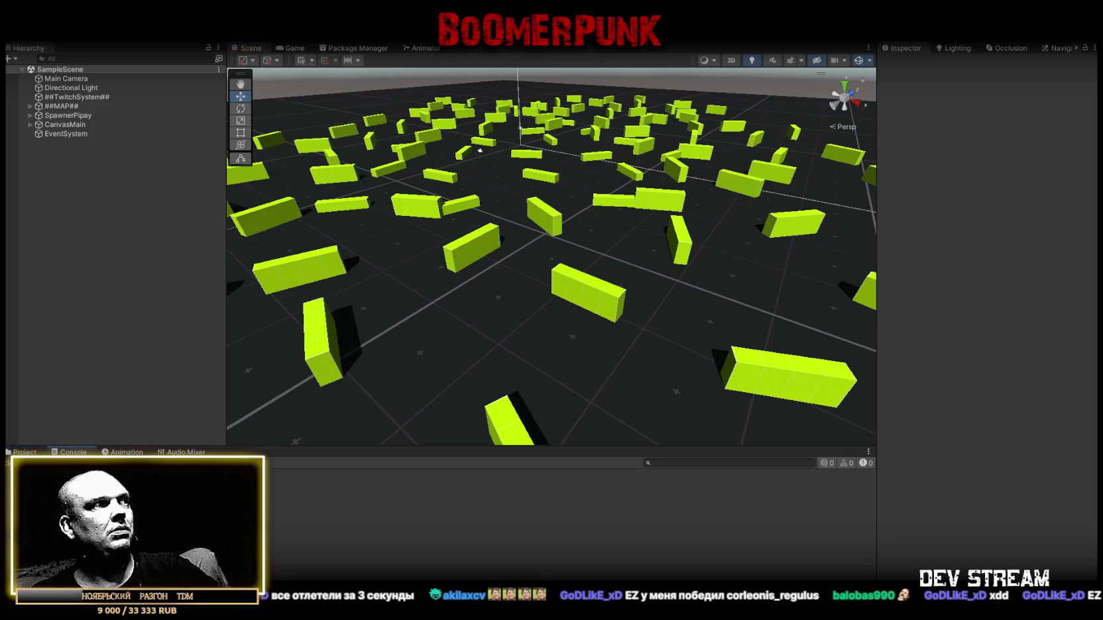
click(33, 452)
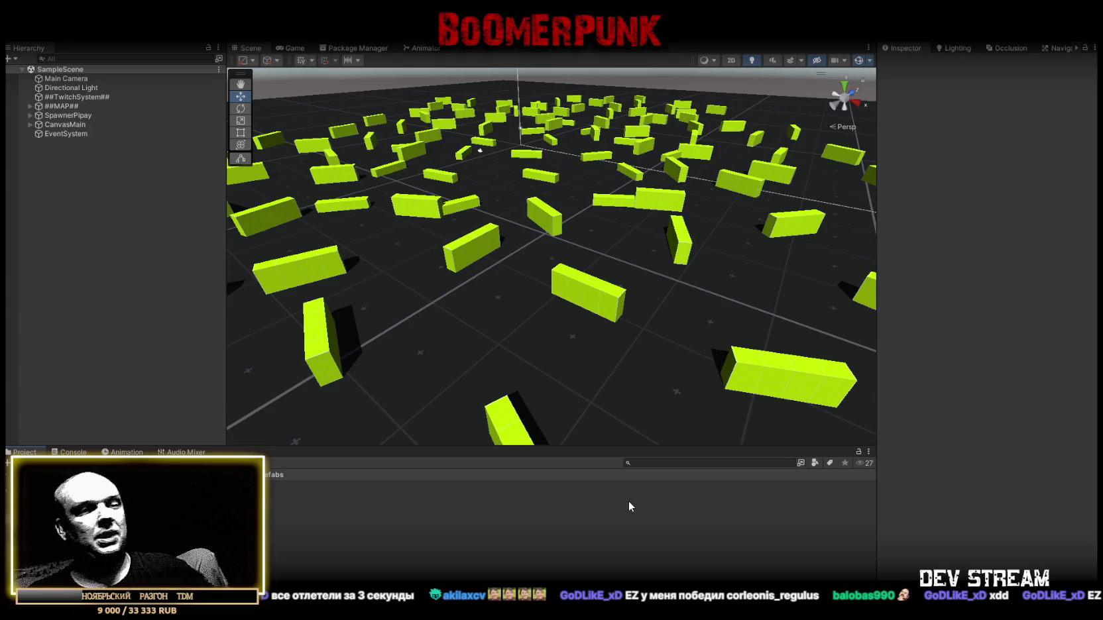